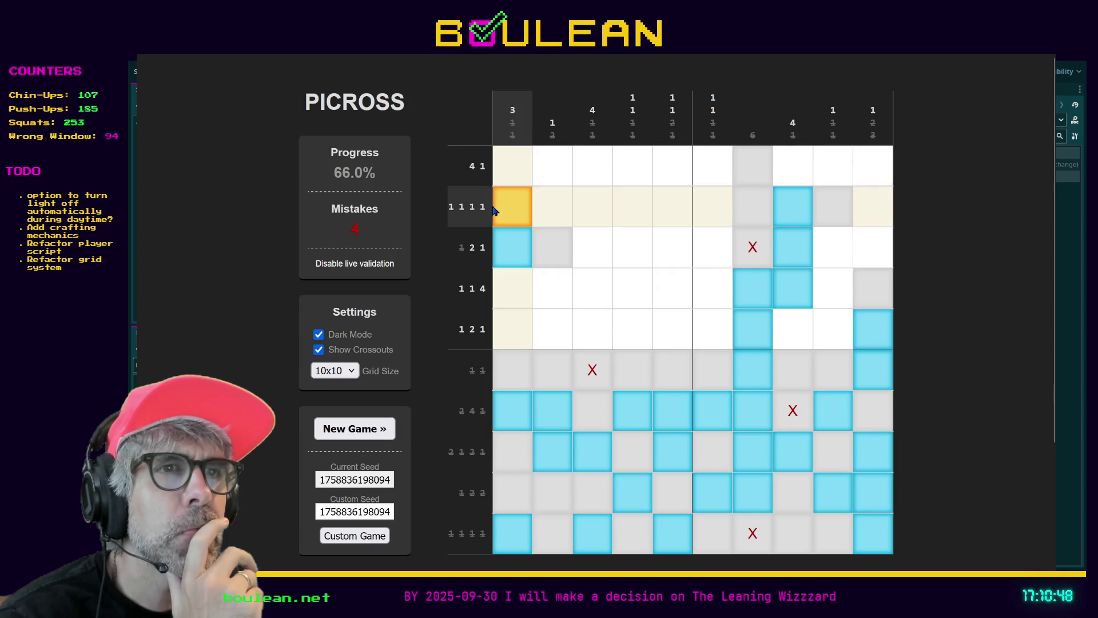
Scroll up and down to review the Picross board at 66.0% progress
scroll(503, 246, down, 2)
scroll(584, 279, up, 1)
scroll(572, 257, up, 1)
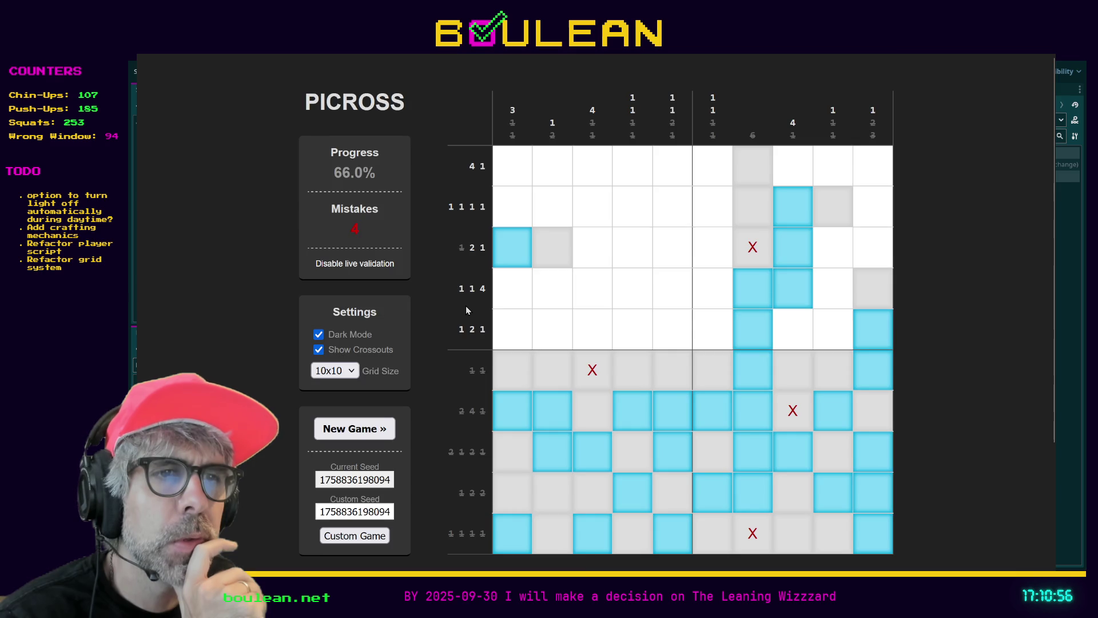
scroll(466, 305, down, 2)
scroll(465, 305, up, 2)
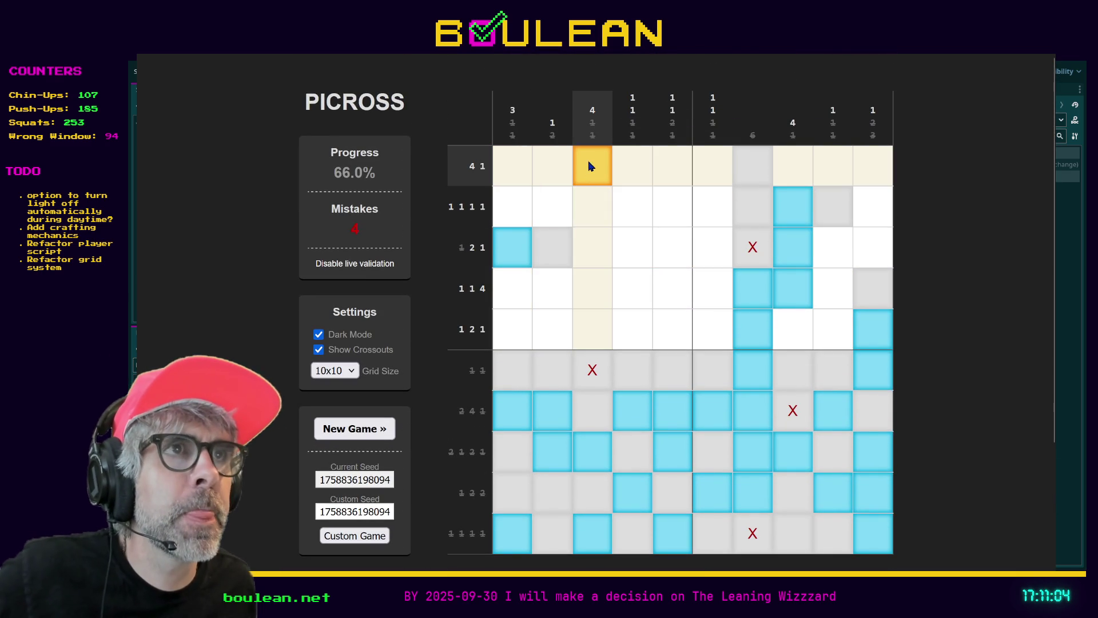
scroll(597, 189, down, 2)
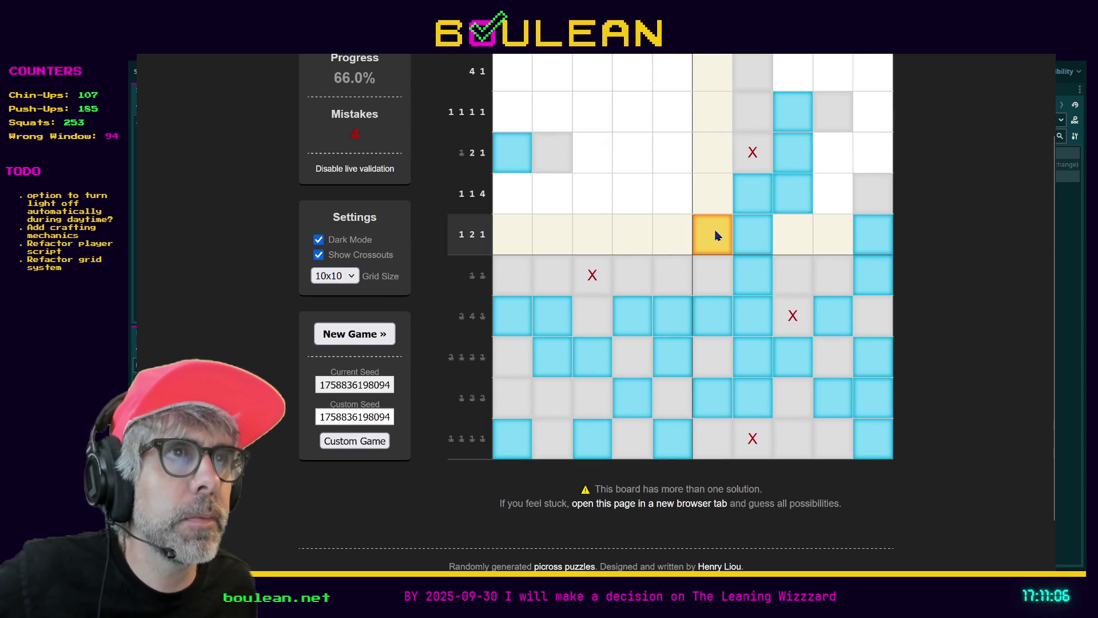
scroll(711, 233, up, 2)
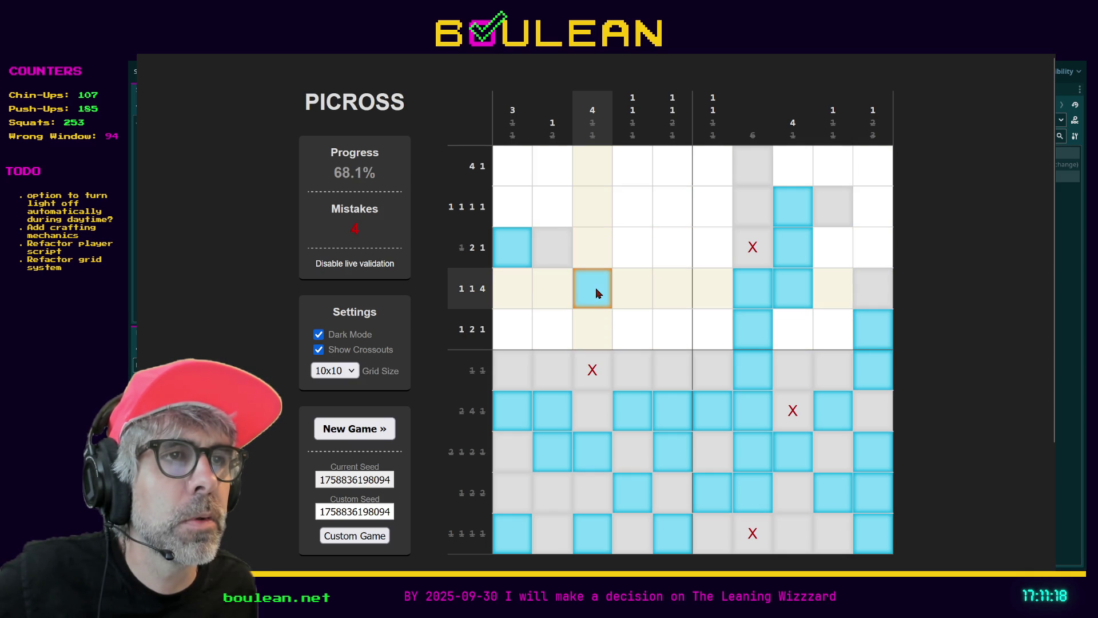
Fill row 3 column 3 and row 4 columns 1 and 6; cross out row 2 columns 2, 4 and row 4 column 4
click(592, 244)
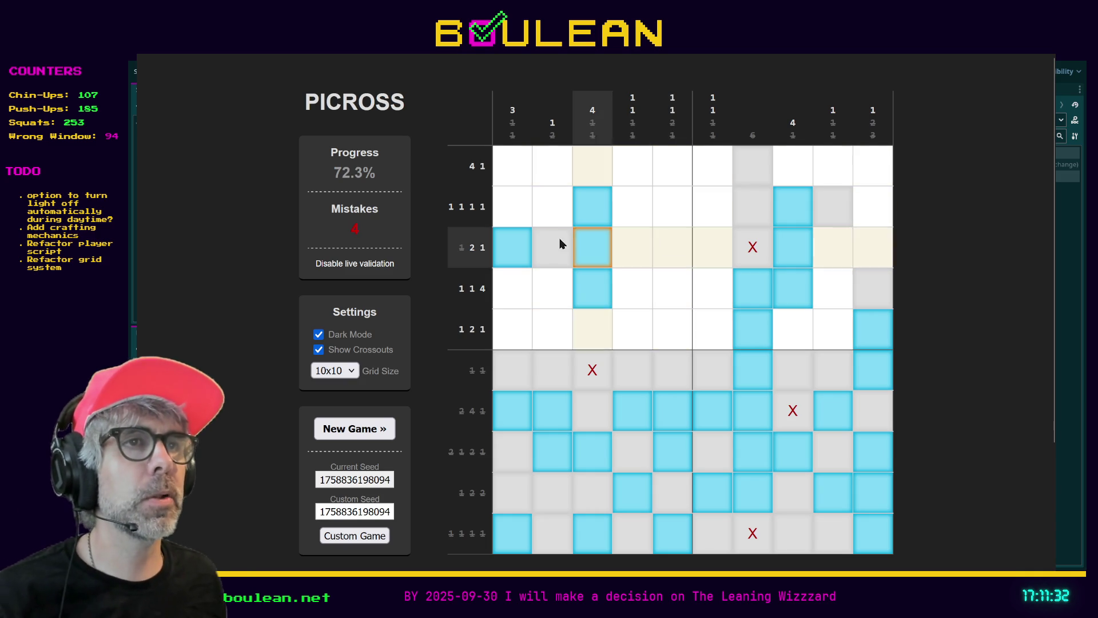
right_click(552, 217)
right_click(635, 223)
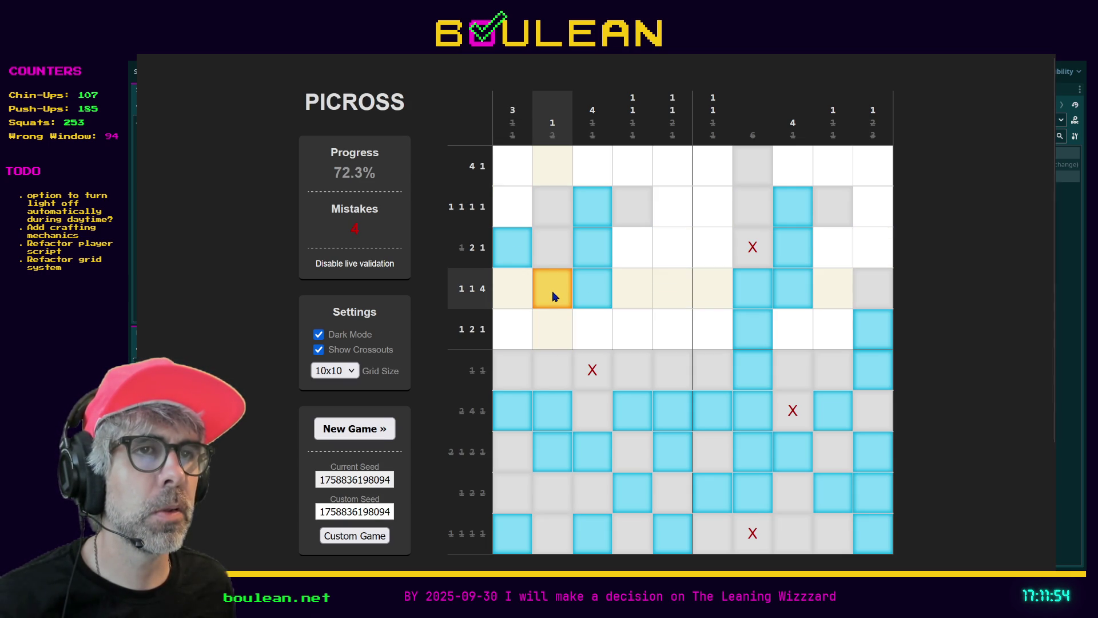
right_click(627, 296)
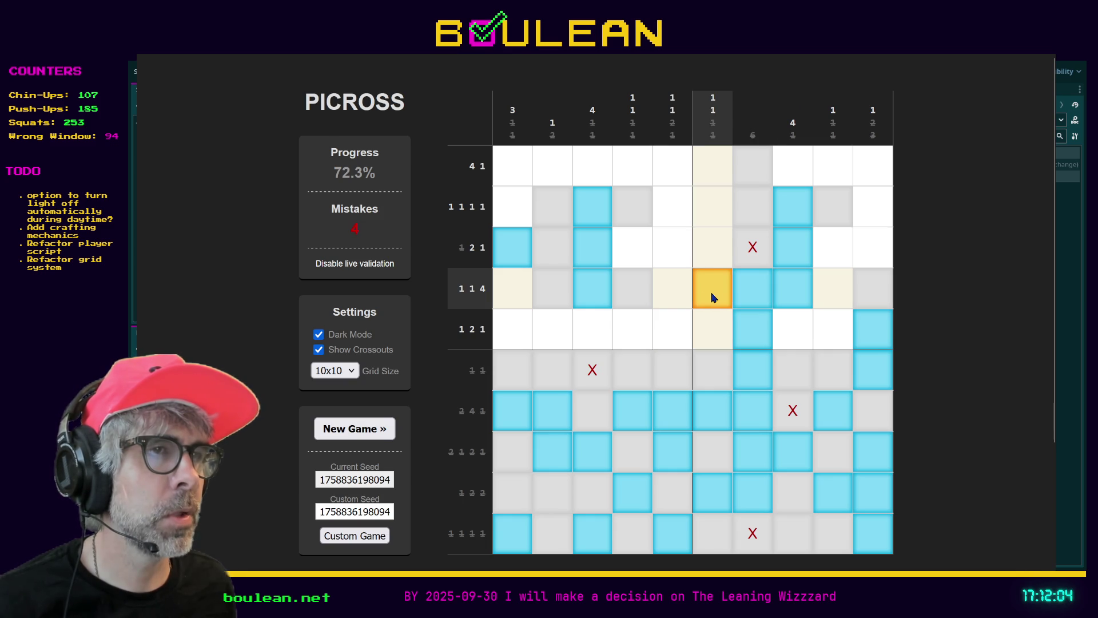
click(517, 296)
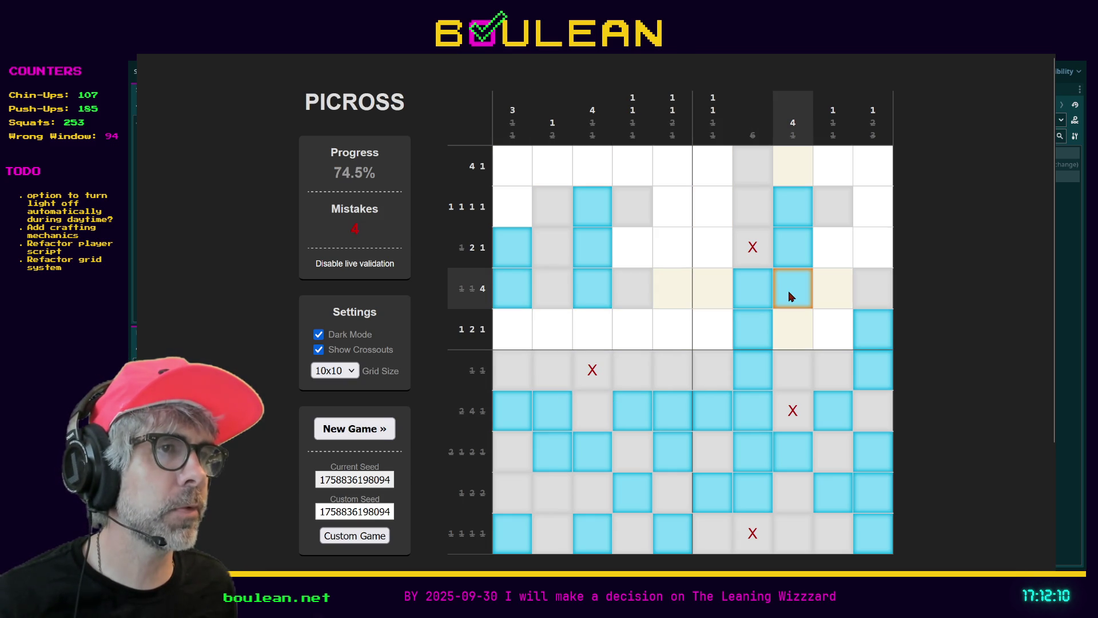
click(710, 297)
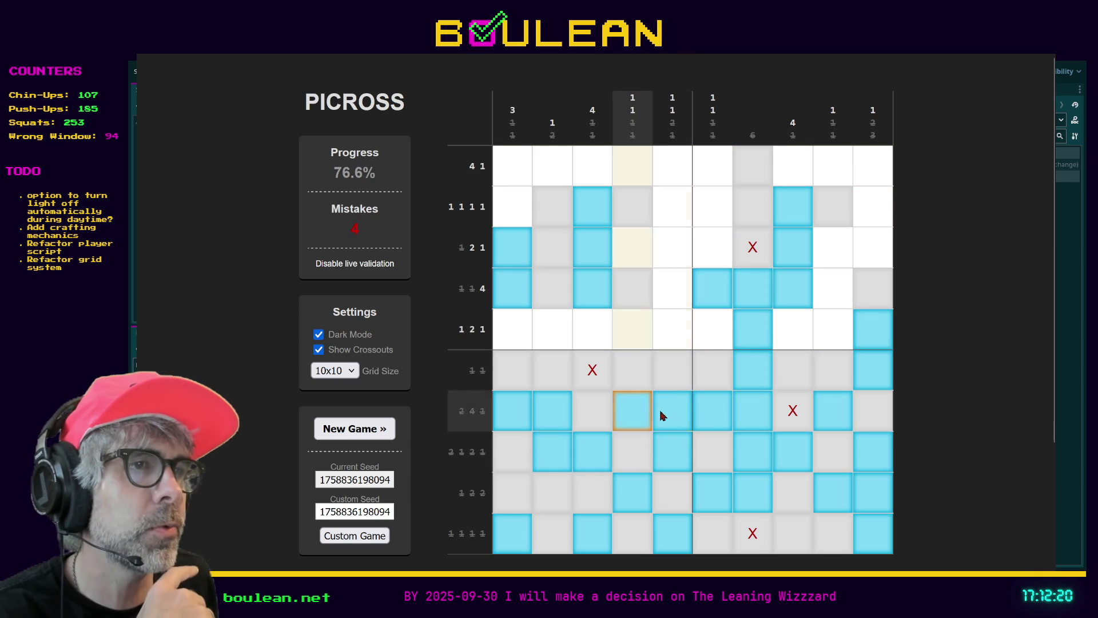
Mark column 6 rows 5 and 3 and column 10 rows 1 and 3 empty, then fill row 3 column 4
right_click(710, 334)
right_click(709, 256)
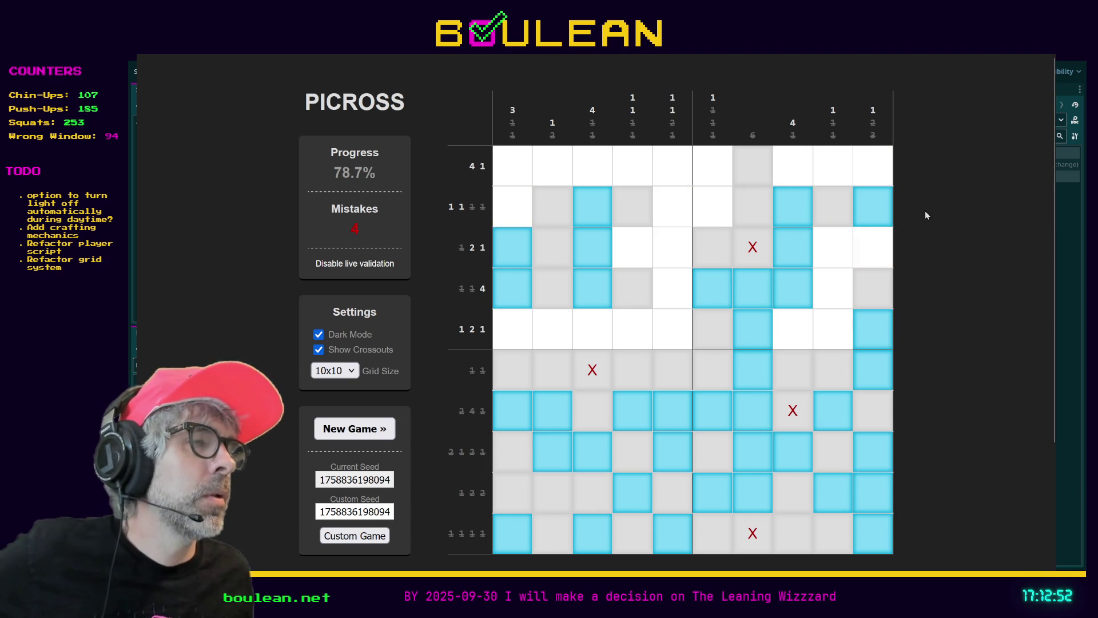
right_click(884, 182)
right_click(874, 260)
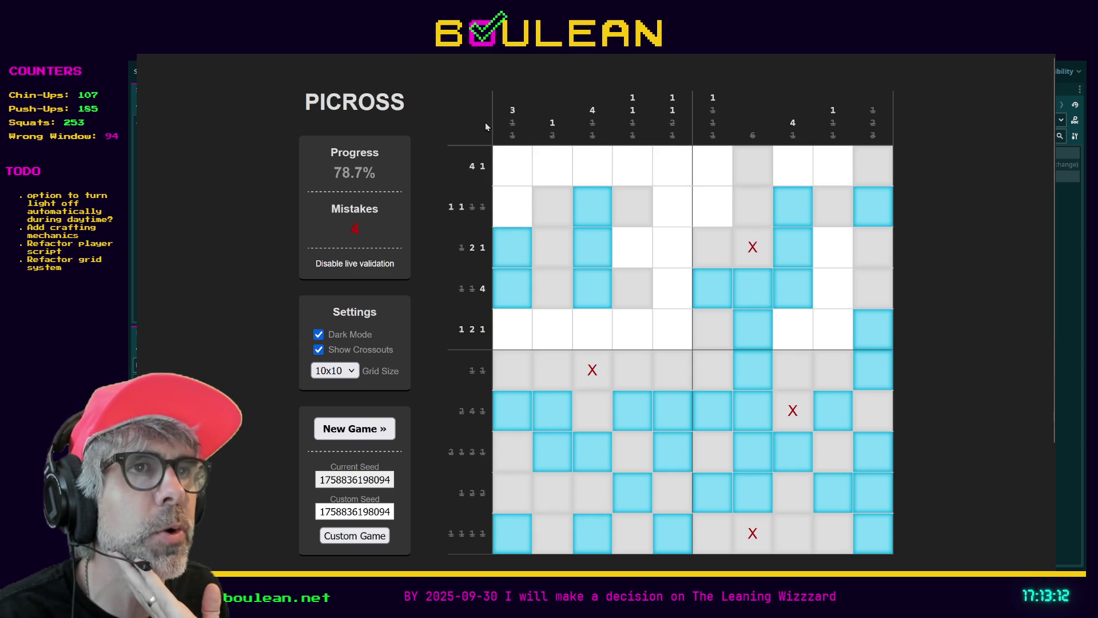
click(632, 253)
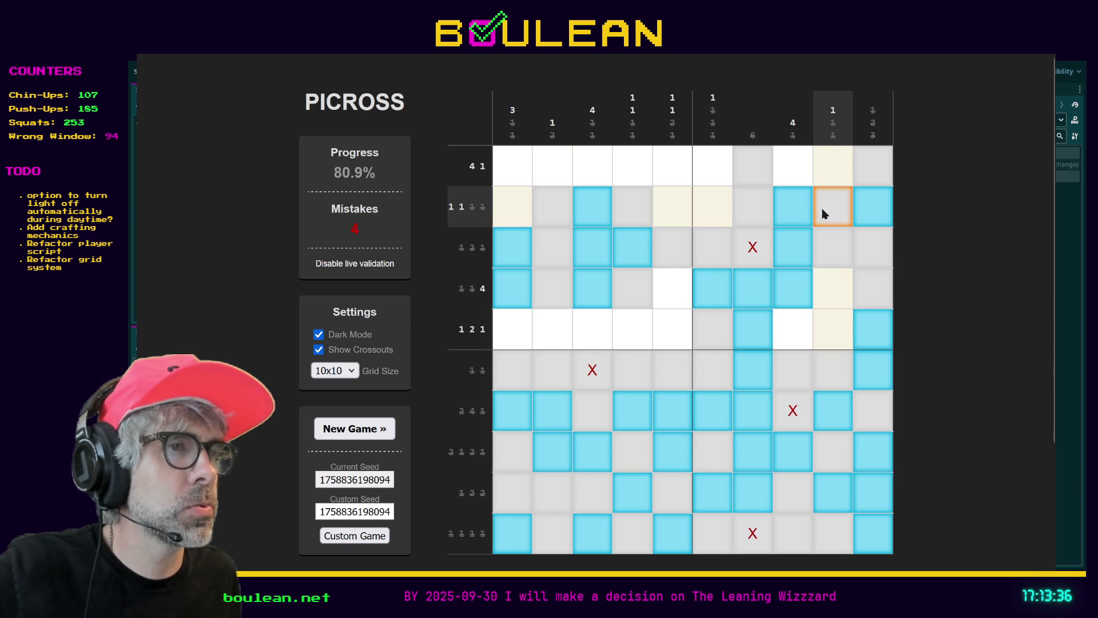
Mark row 5, column 9 empty and fill row 5, column 8
scroll(749, 221, down, 2)
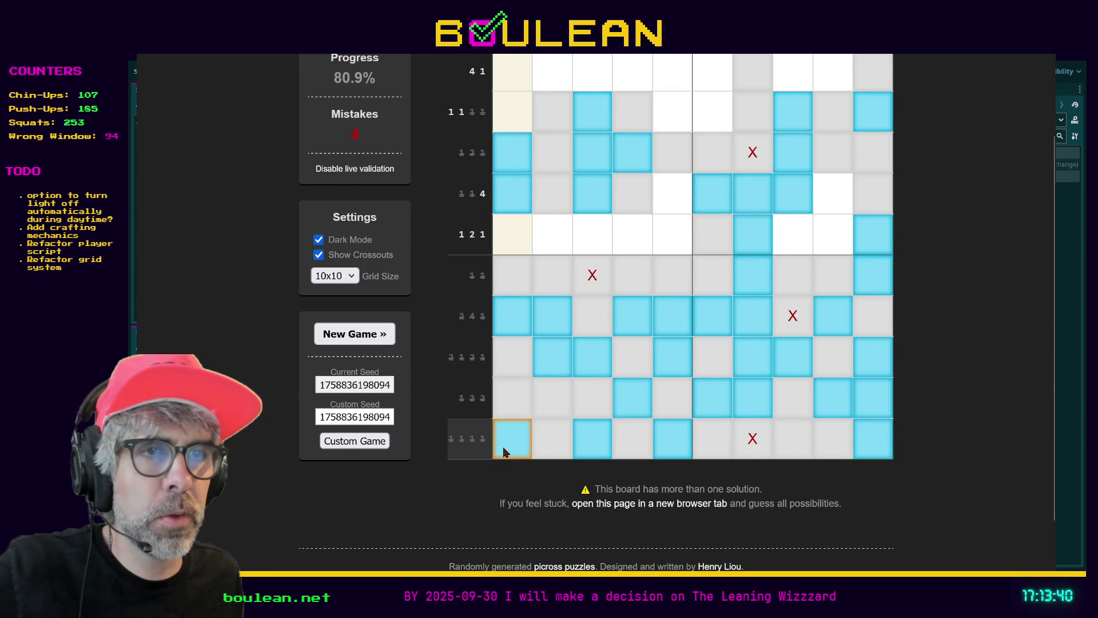
scroll(762, 333, up, 2)
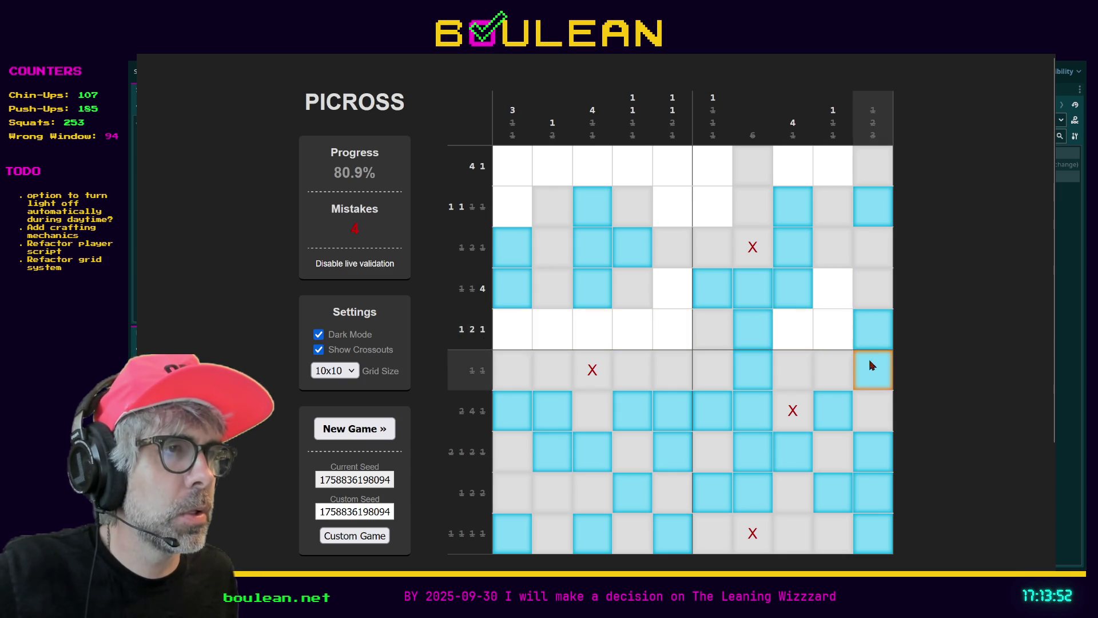
right_click(837, 335)
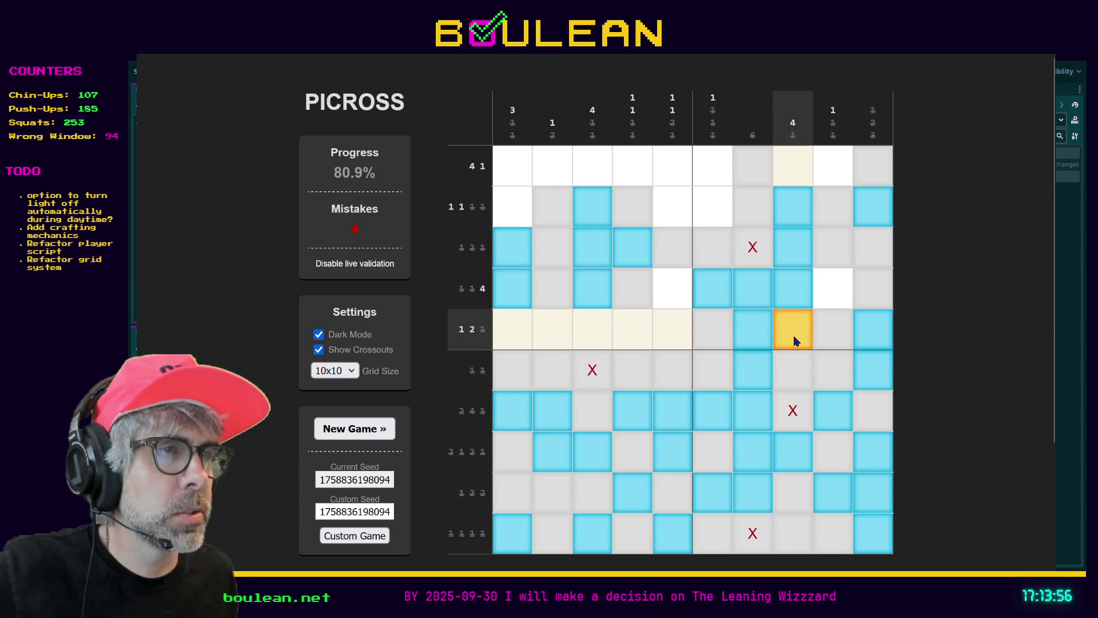
click(794, 335)
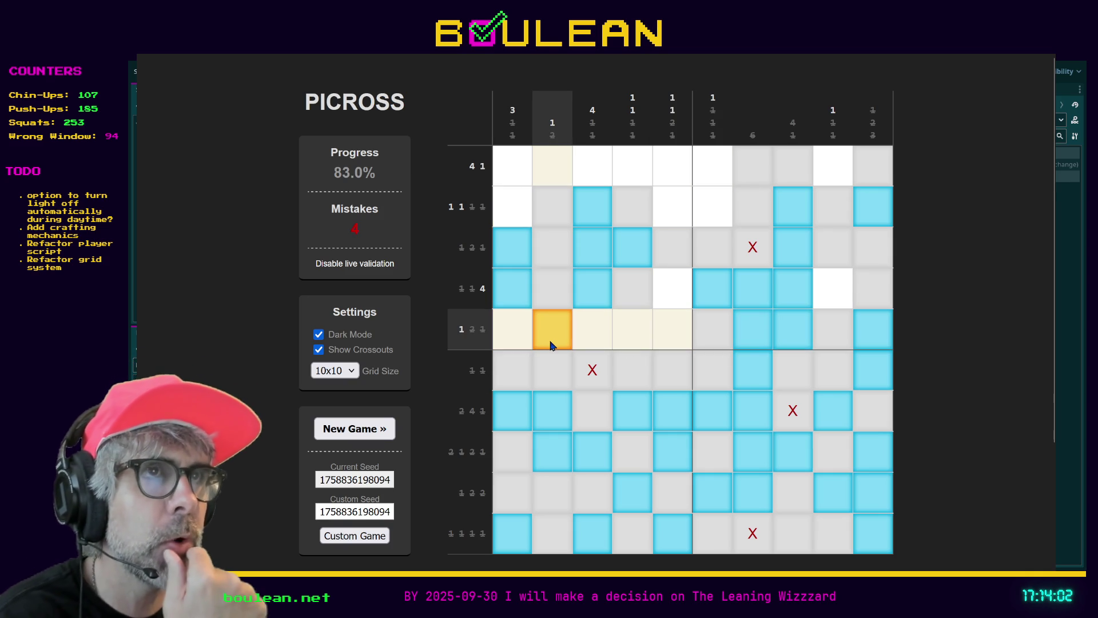
Check the board, then fill row 1, column 3 of the 4 1 row
scroll(641, 335, down, 1)
scroll(642, 335, up, 1)
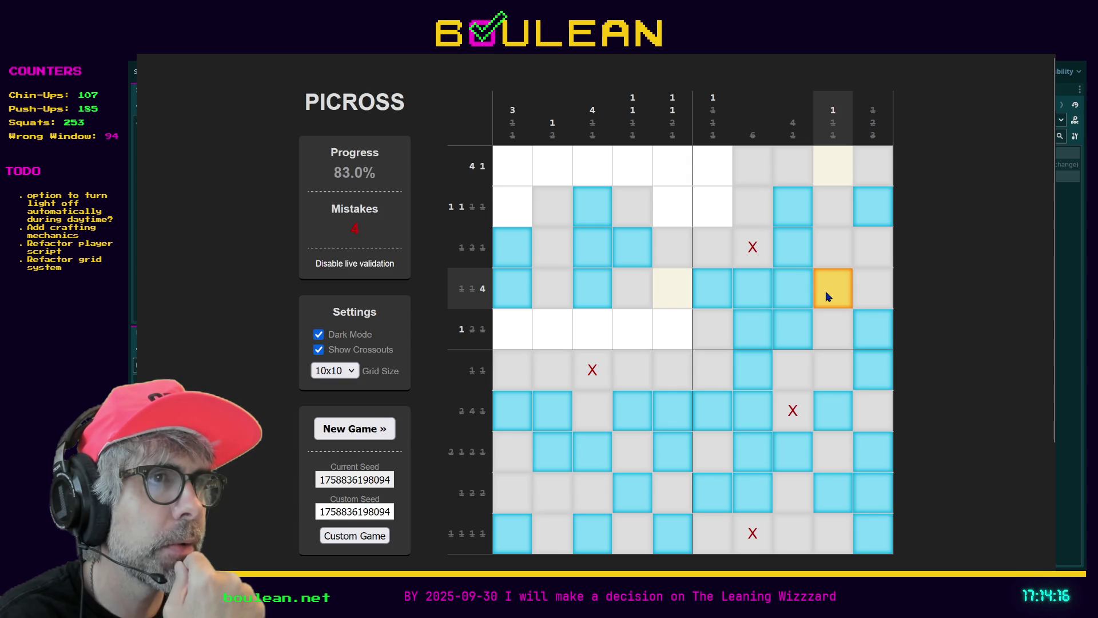
scroll(665, 295, down, 1)
scroll(827, 350, up, 1)
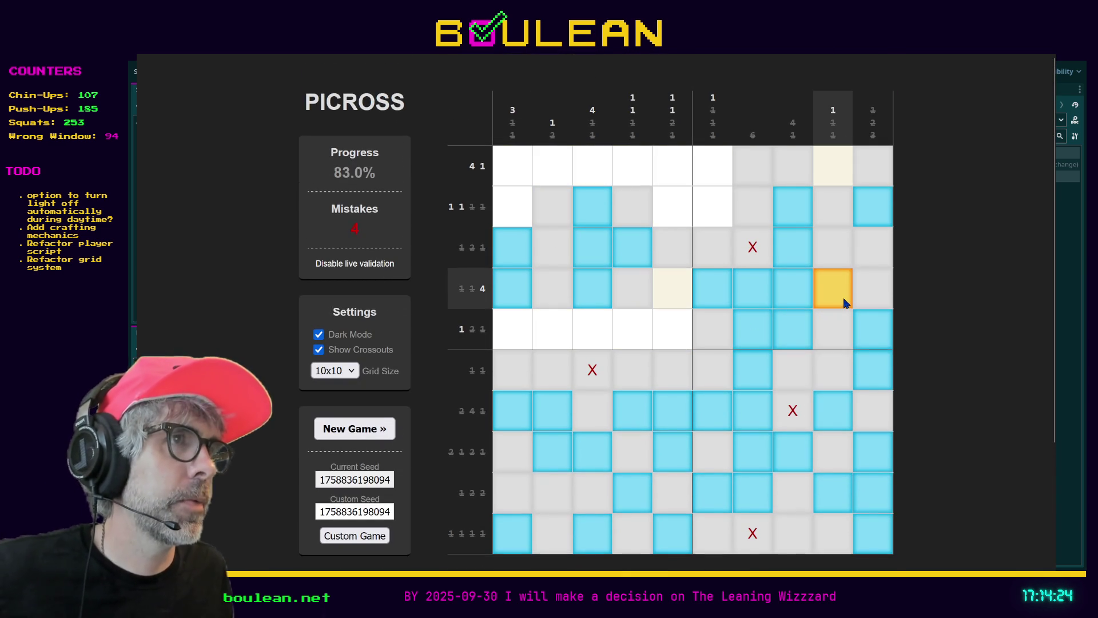
scroll(845, 298, down, 2)
scroll(842, 237, up, 2)
scroll(845, 236, up, 1)
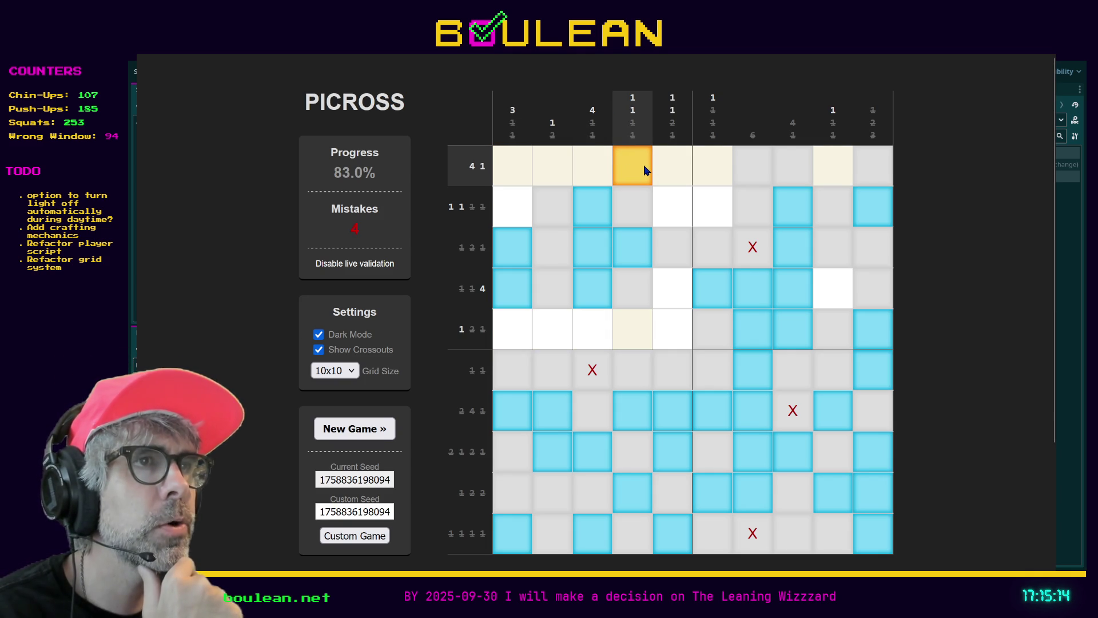
click(594, 167)
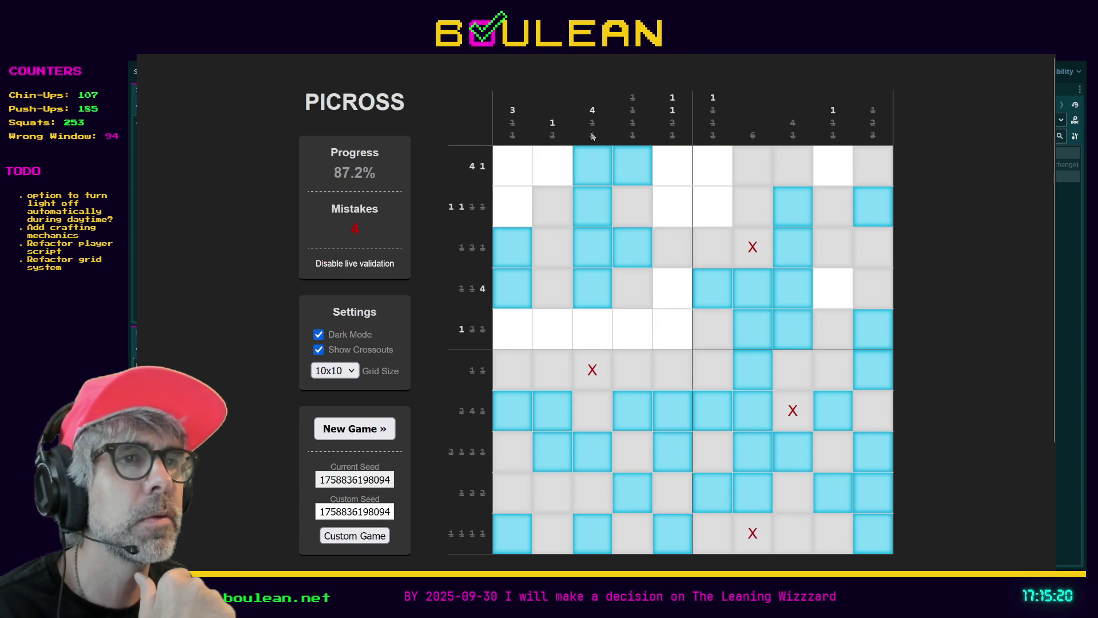
Mark row 5, column 3 as empty and review the board
right_click(595, 335)
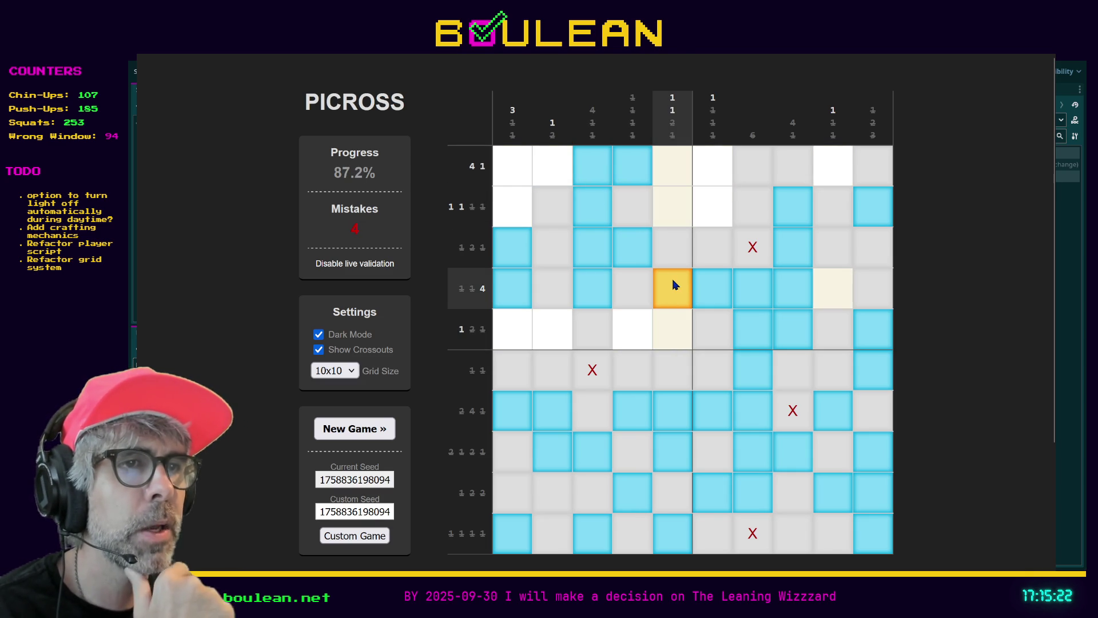
scroll(686, 275, down, 2)
scroll(705, 269, up, 2)
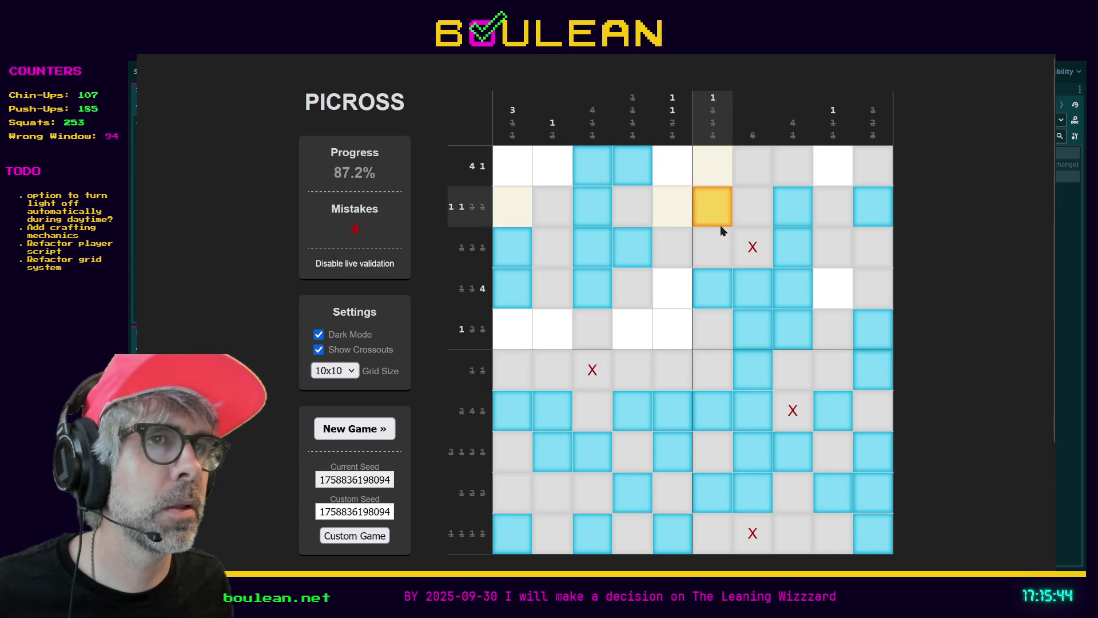
scroll(763, 257, down, 2)
scroll(693, 204, up, 2)
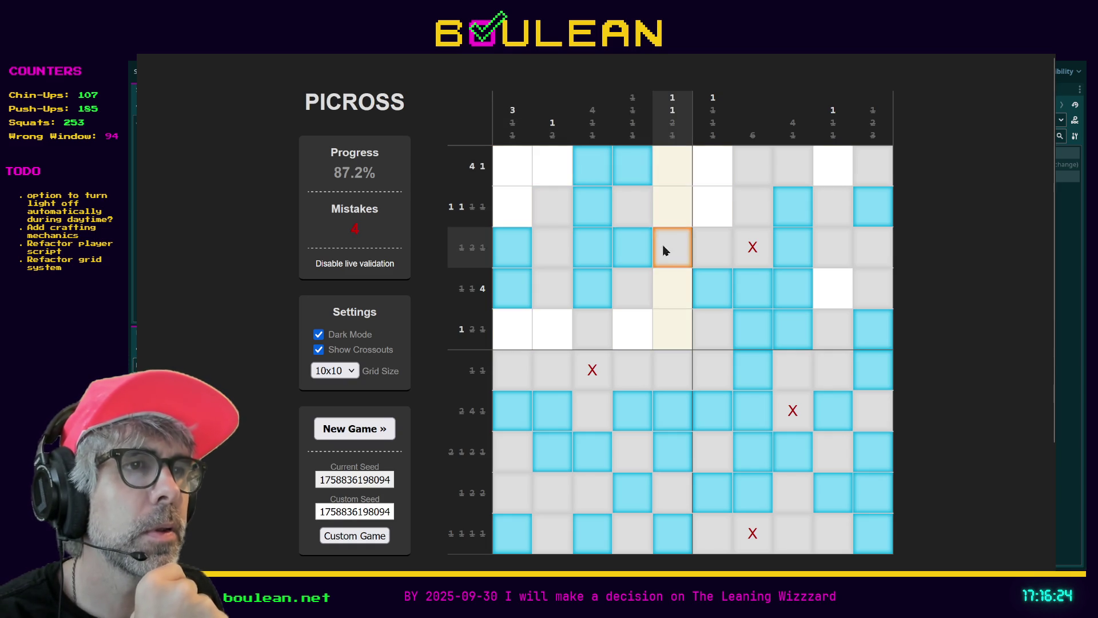
scroll(710, 194, down, 2)
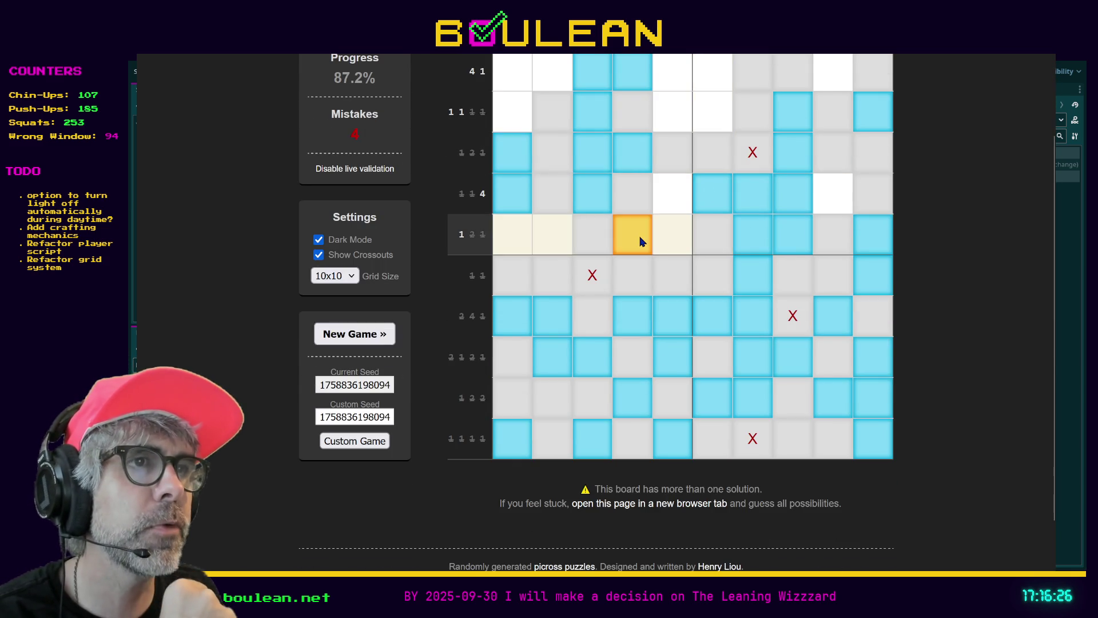
scroll(648, 245, up, 2)
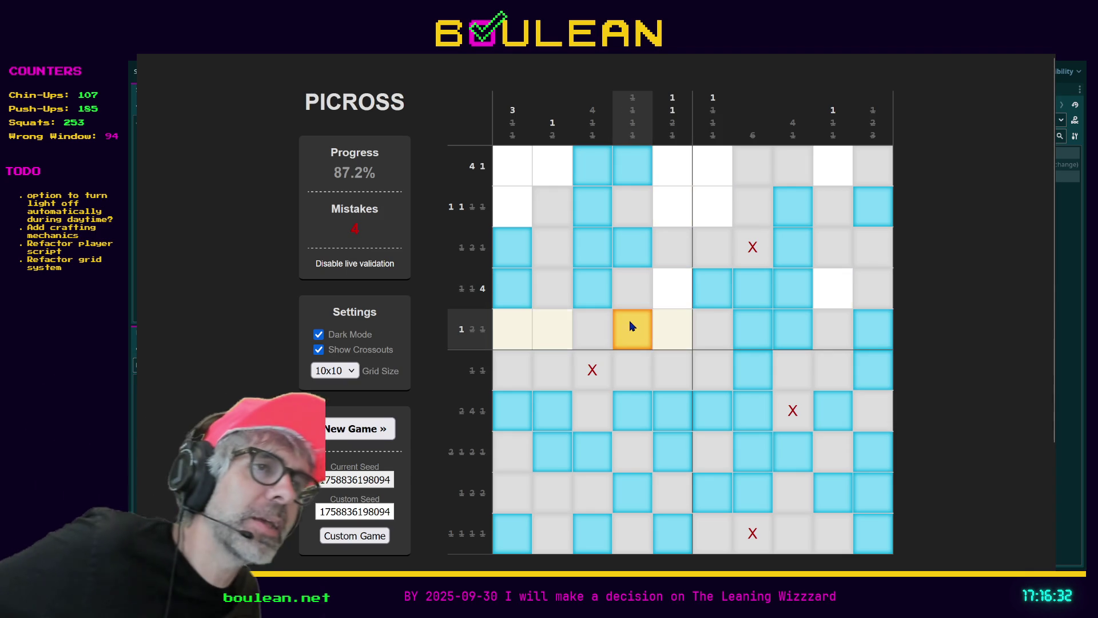
scroll(709, 361, down, 2)
scroll(709, 361, up, 2)
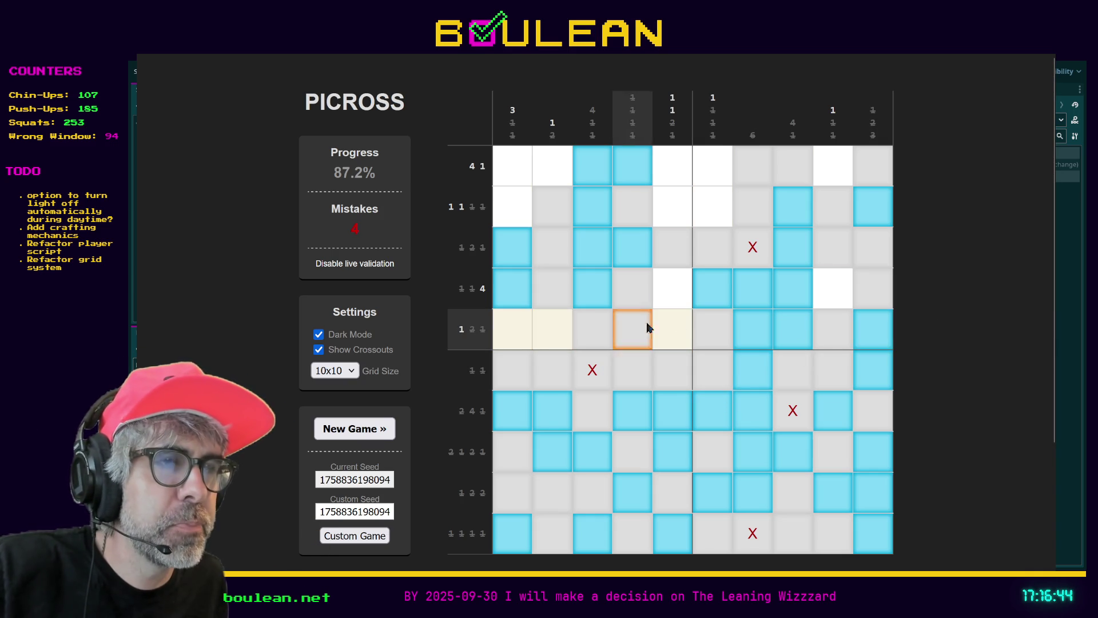
scroll(785, 327, down, 2)
scroll(794, 314, up, 2)
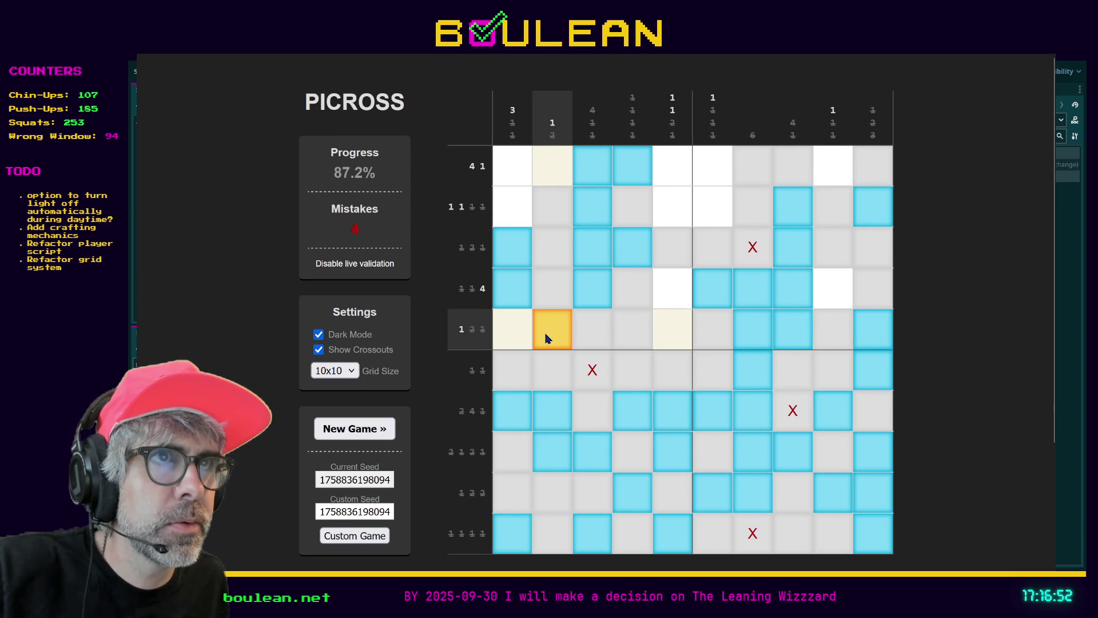
scroll(547, 338, down, 1)
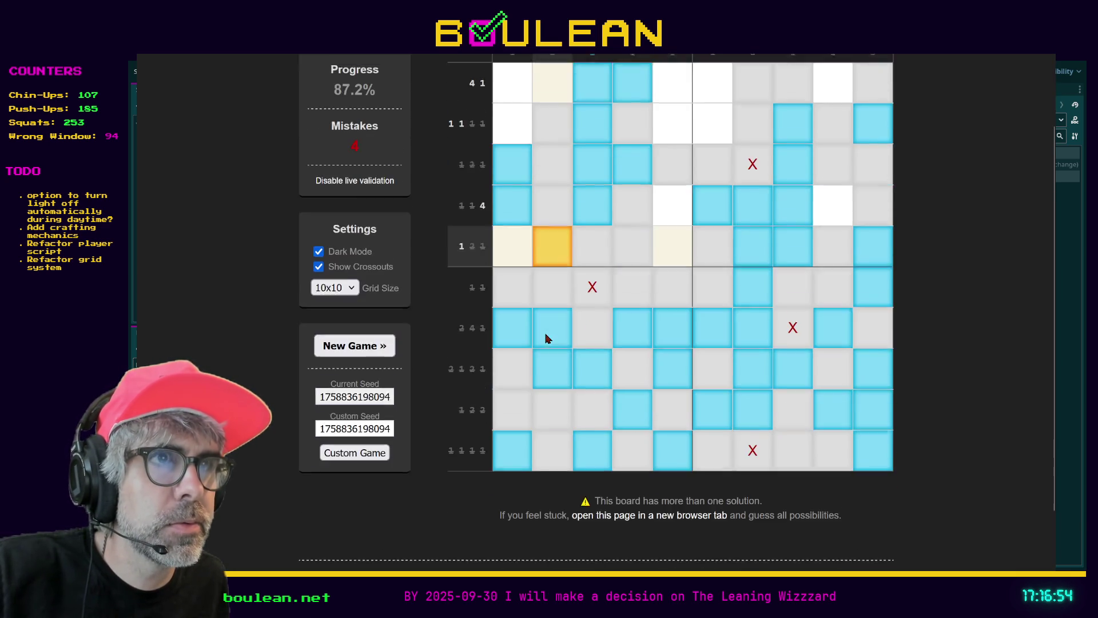
scroll(546, 338, up, 1)
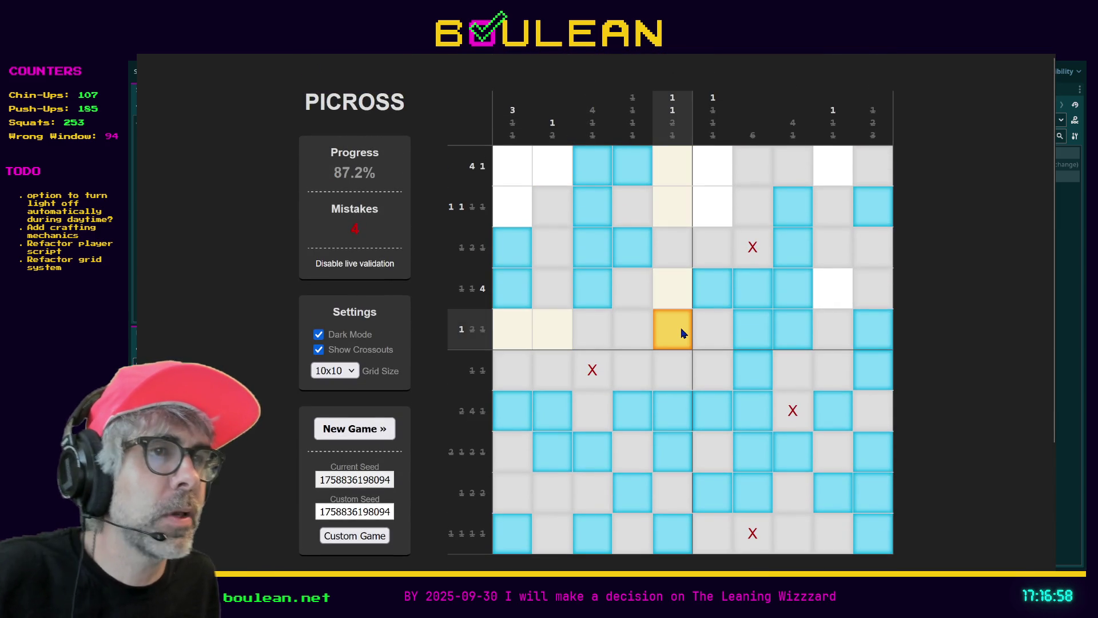
scroll(743, 352, down, 1)
scroll(835, 372, up, 1)
scroll(838, 372, up, 1)
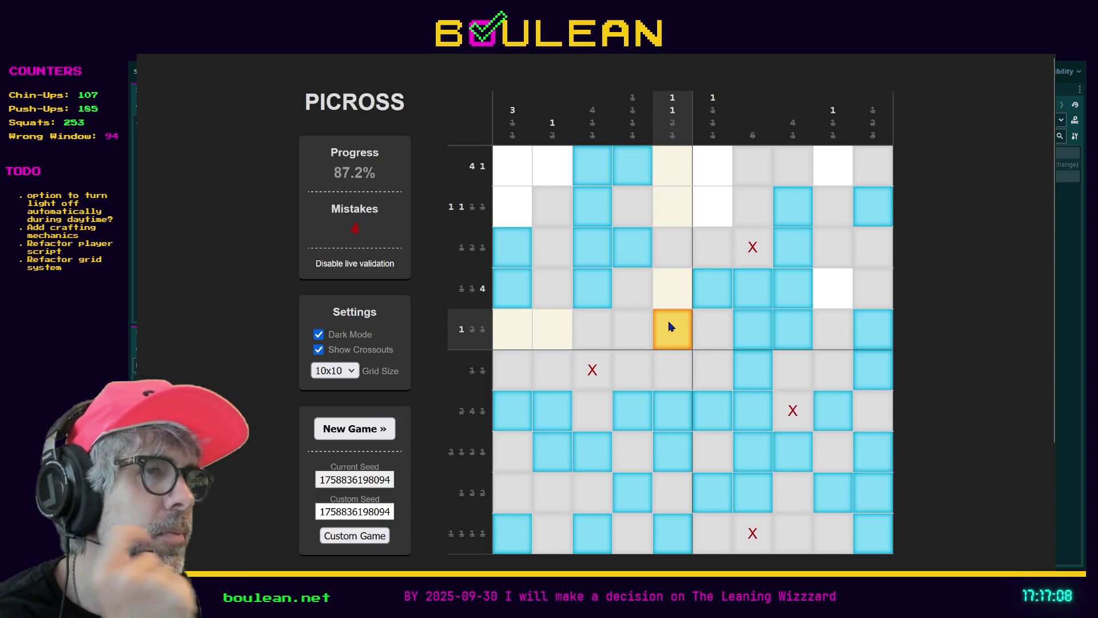
scroll(669, 321, down, 3)
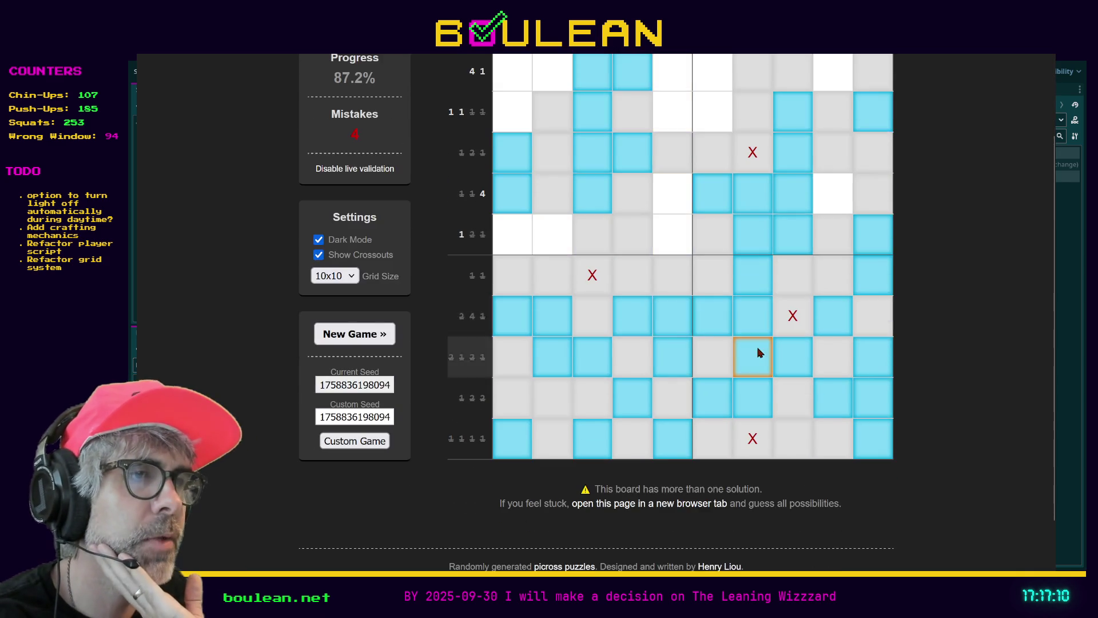
scroll(801, 372, up, 3)
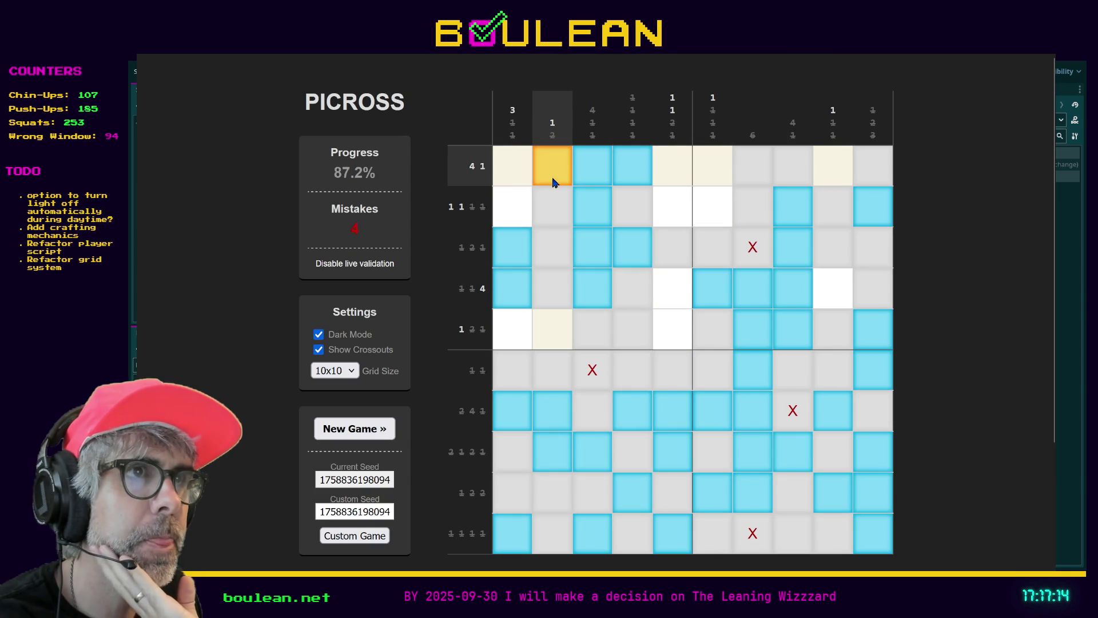
scroll(802, 159, down, 2)
scroll(812, 177, up, 2)
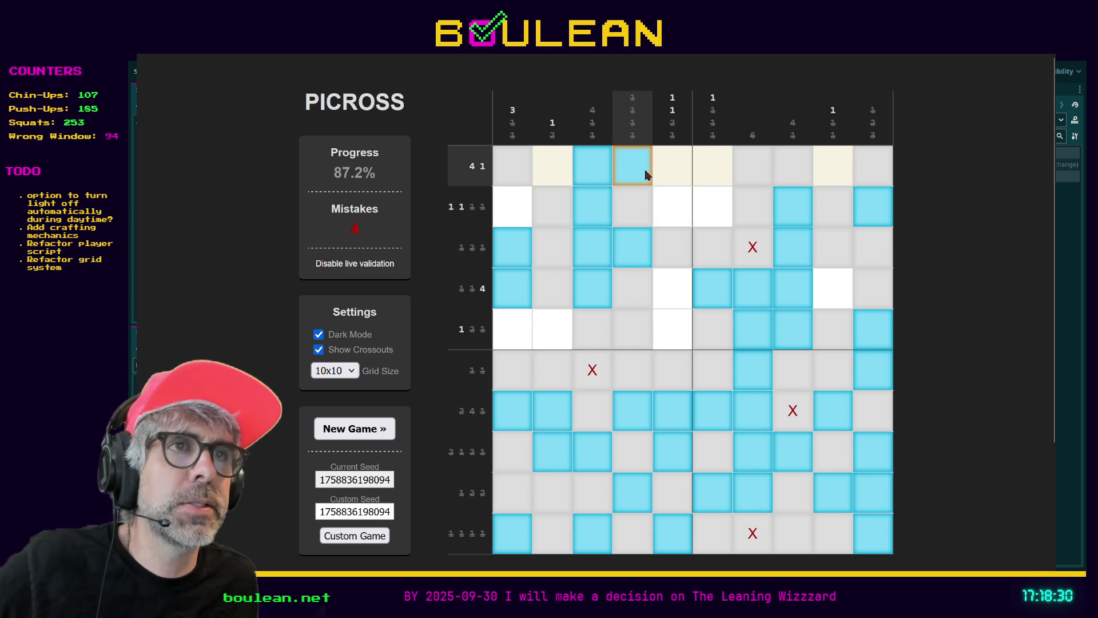
scroll(709, 175, down, 2)
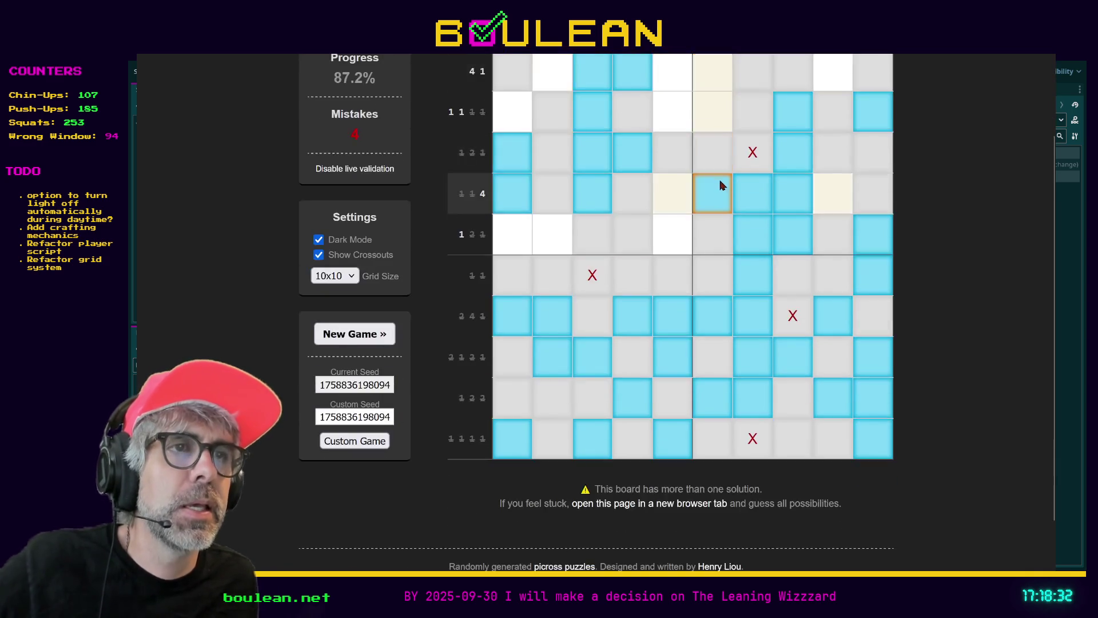
scroll(718, 182, up, 2)
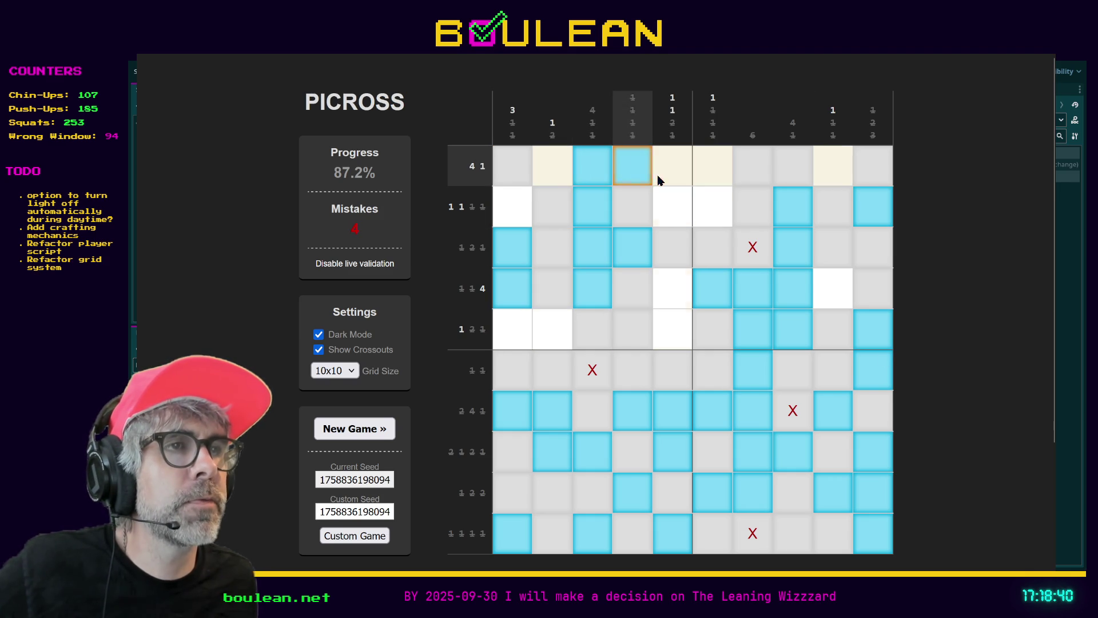
Fill columns 5 and 9 of the top row
click(668, 179)
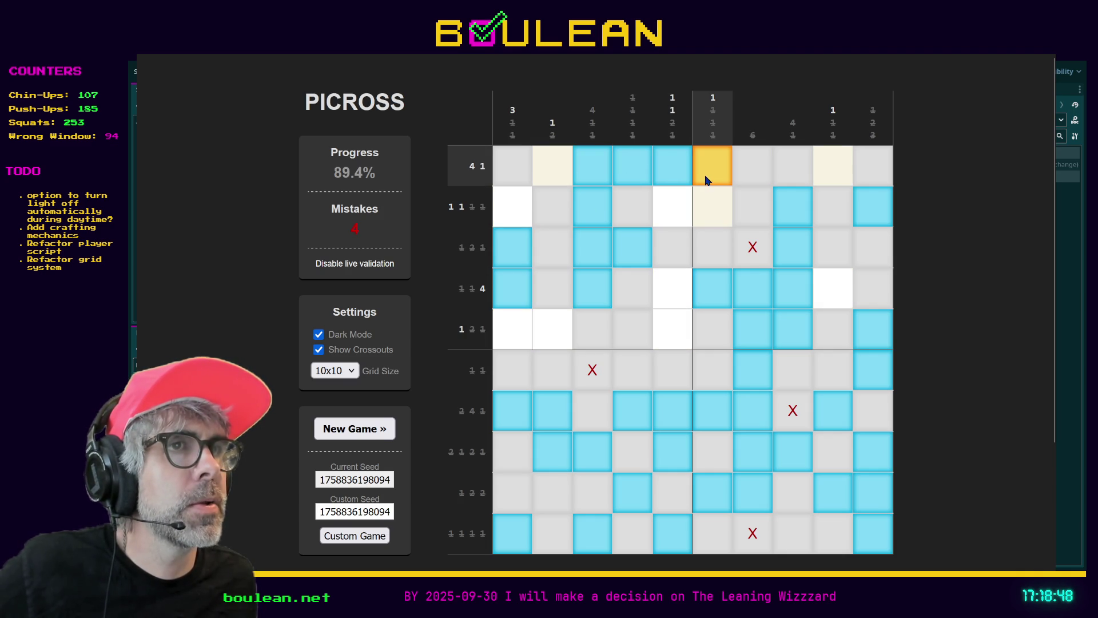
click(831, 178)
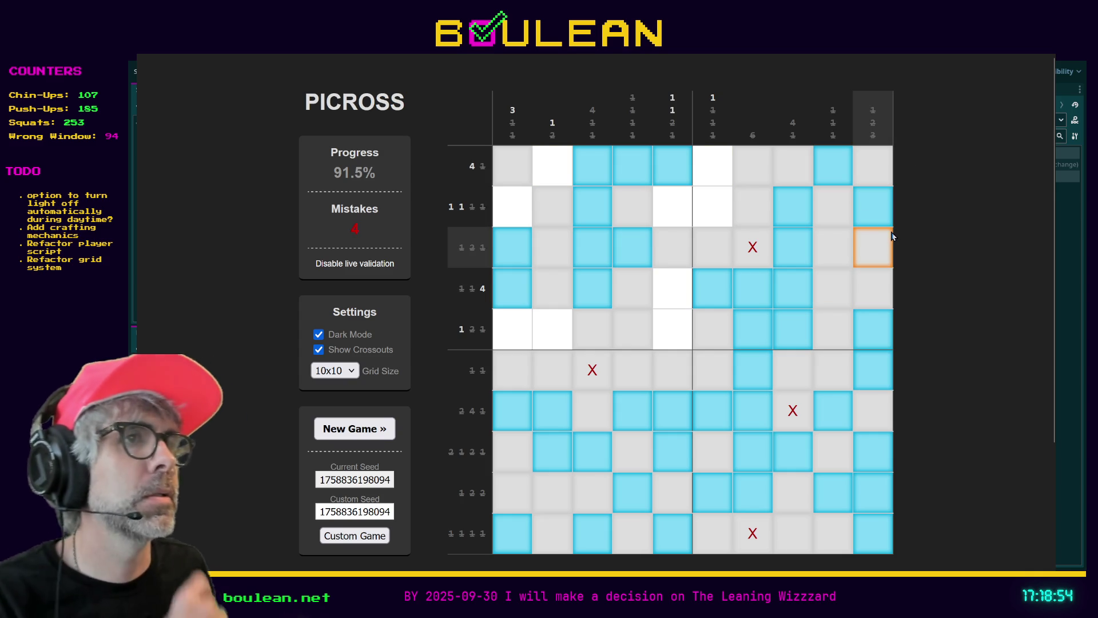
scroll(870, 233, down, 2)
scroll(870, 232, up, 2)
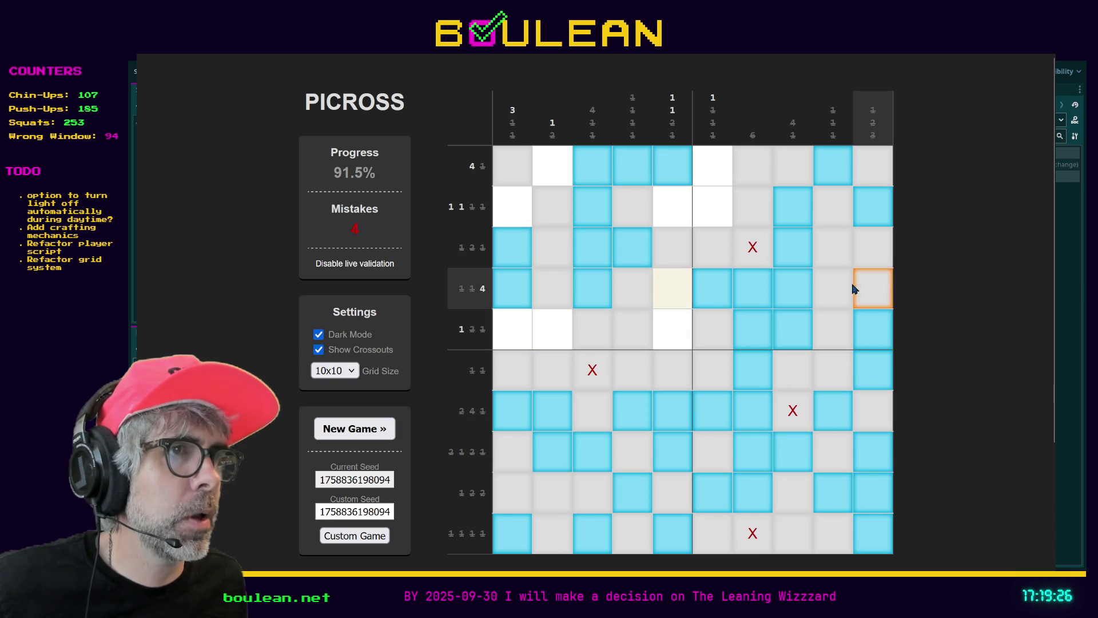
Fill row 4 column 5, mark row 2 column 5 empty, and exit full-screen view
click(664, 294)
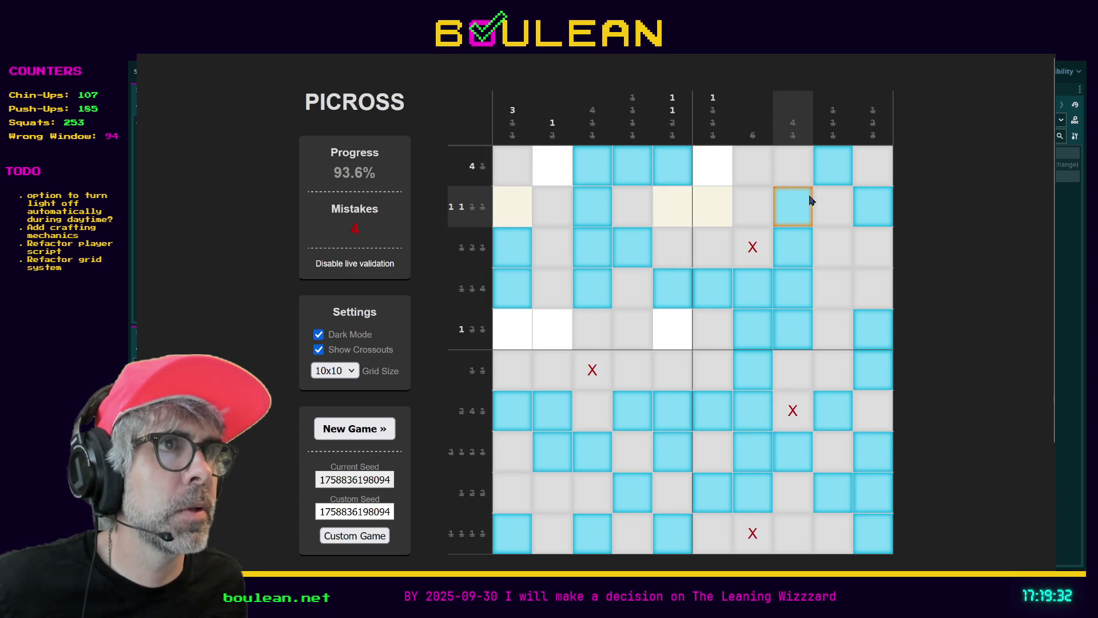
click(675, 218)
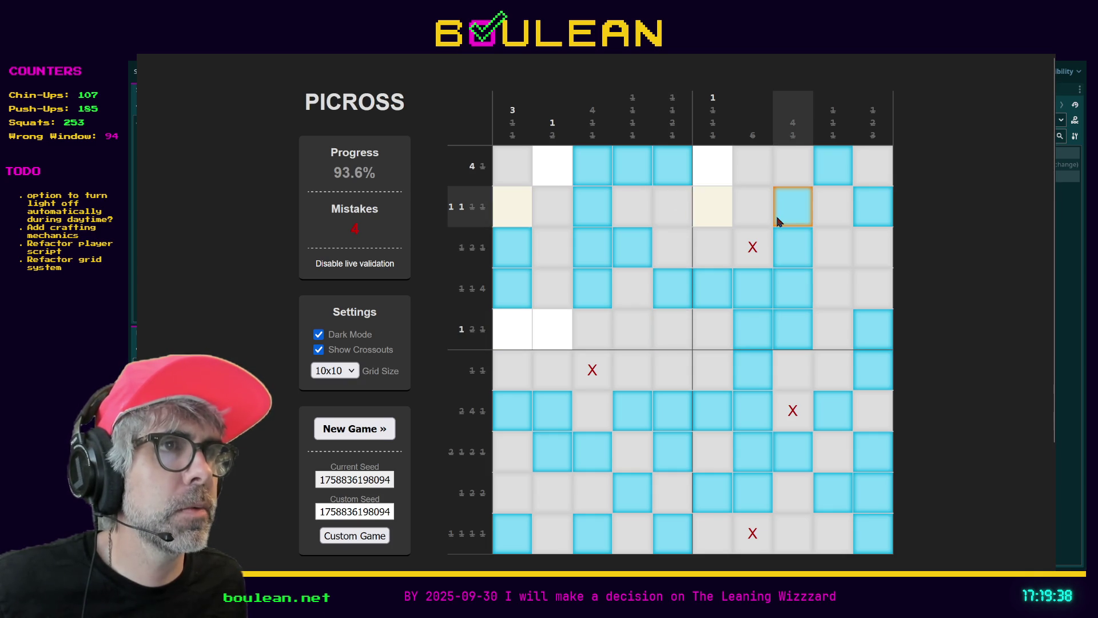
scroll(870, 188, down, 2)
scroll(870, 188, up, 2)
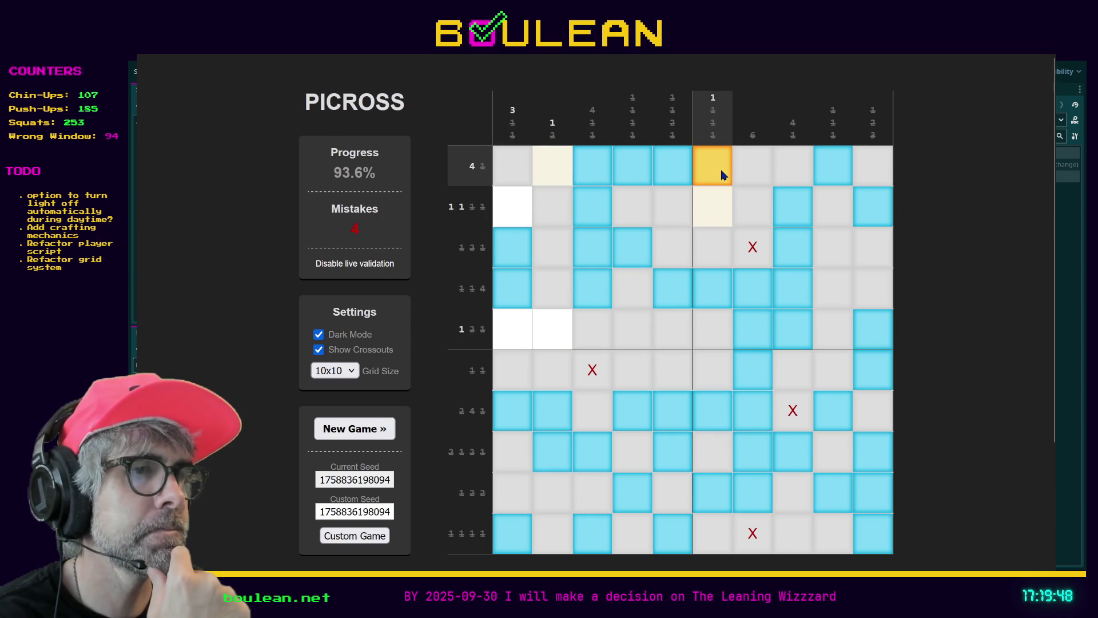
scroll(722, 175, down, 2)
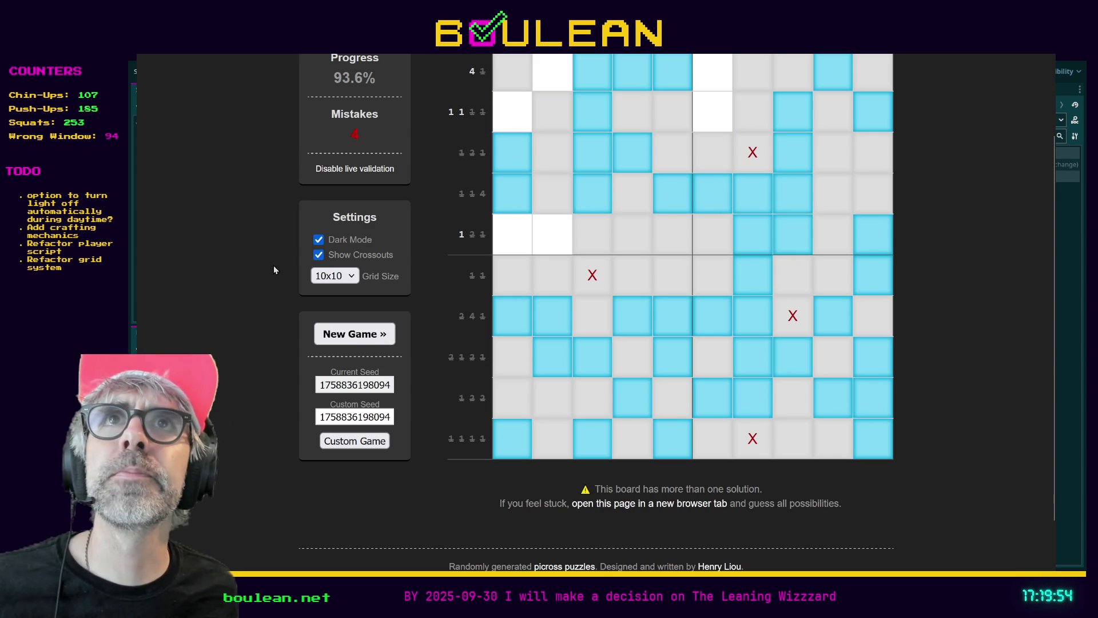
scroll(274, 267, up, 2)
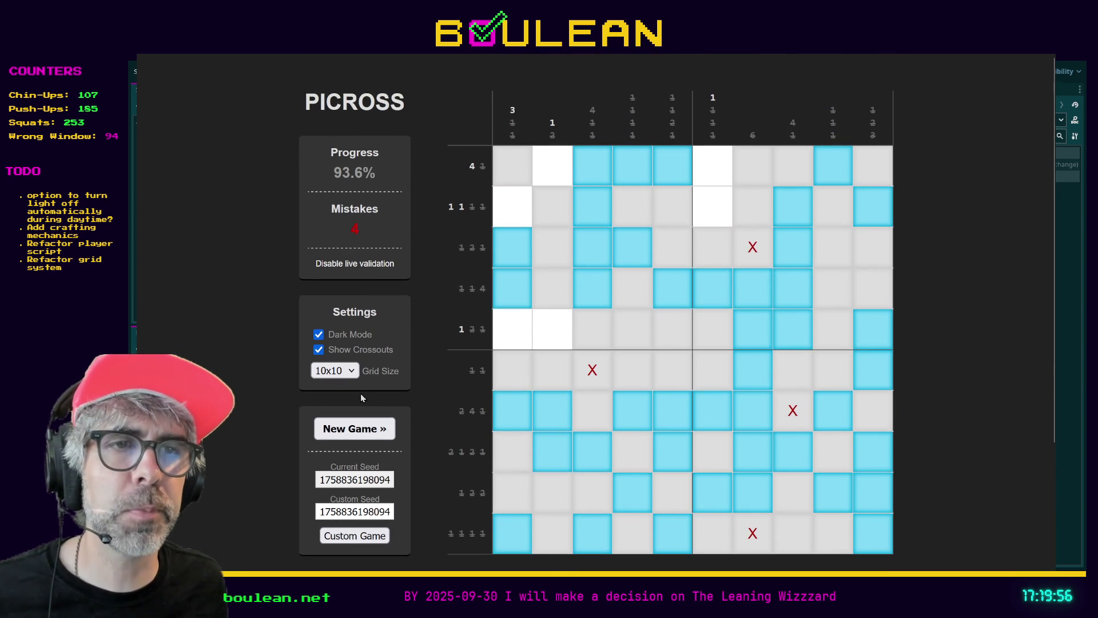
key(F11)
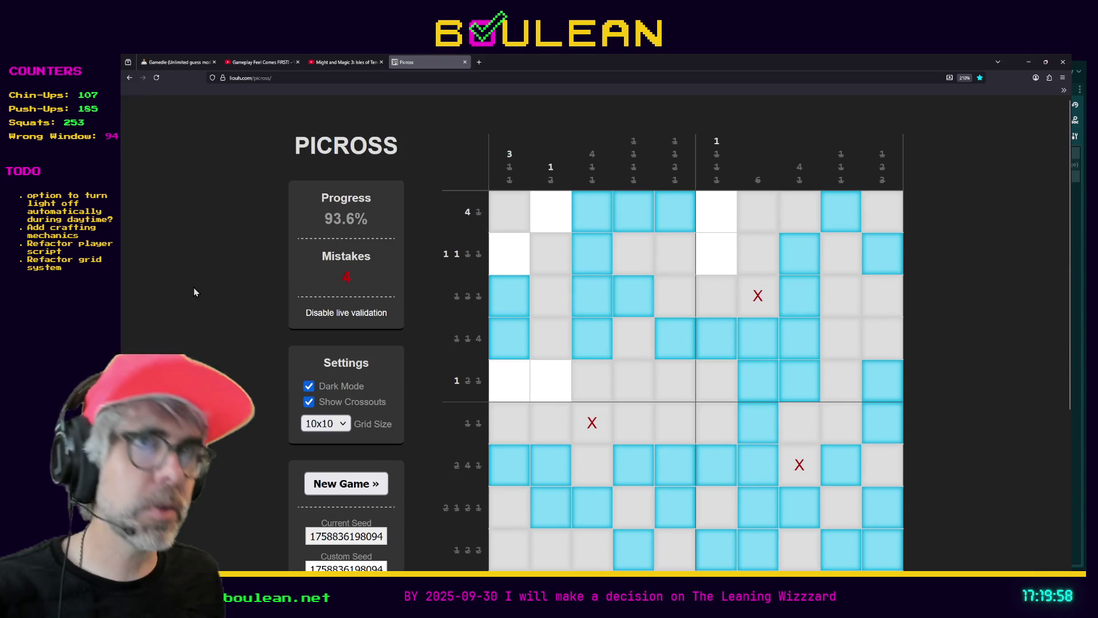
Switch away from the browser and mark row 2, column 6 as empty
click(354, 78)
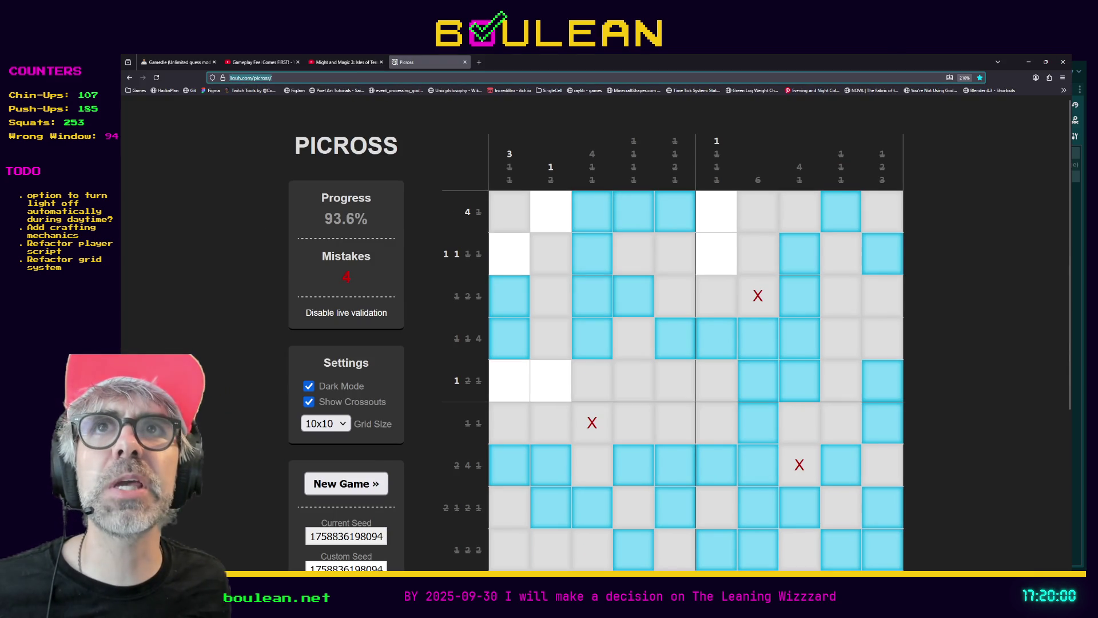
key(alt+Tab)
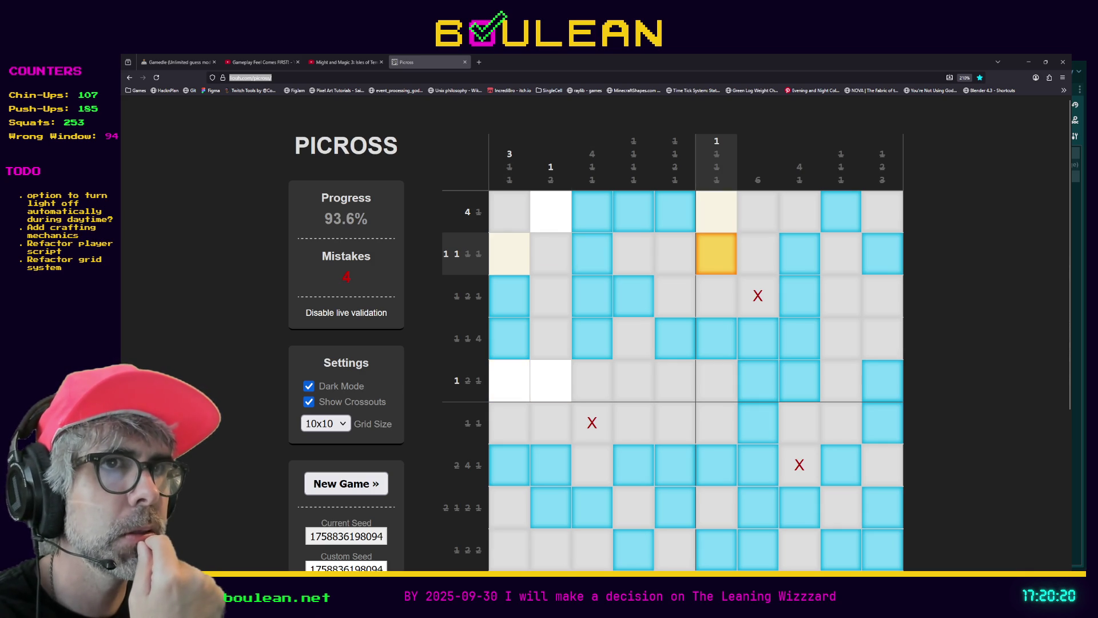
right_click(716, 254)
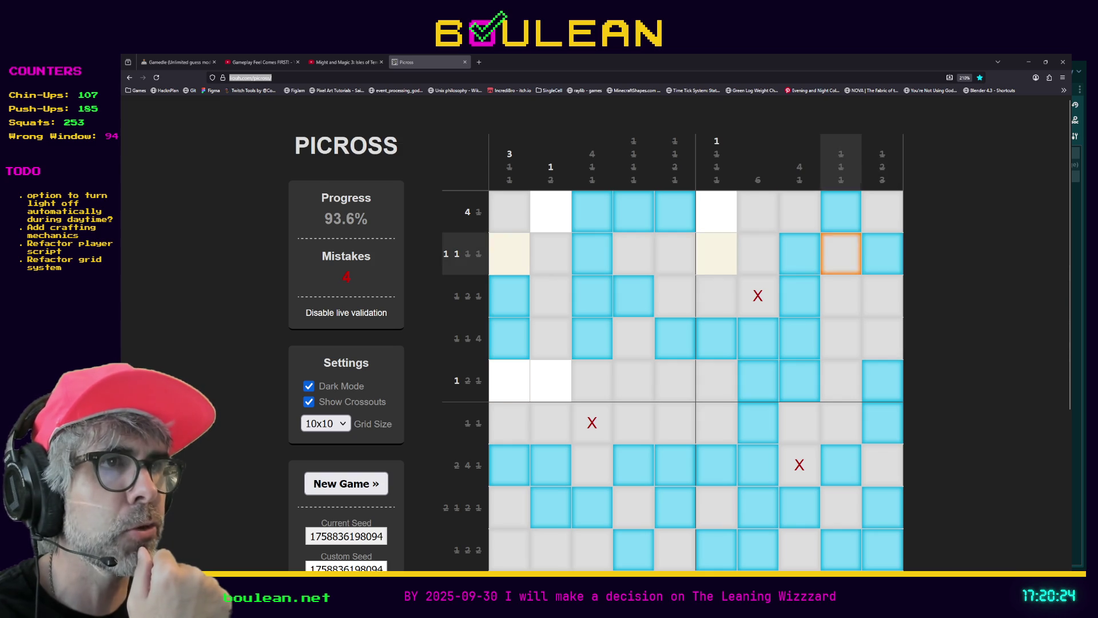
scroll(509, 254, down, 2)
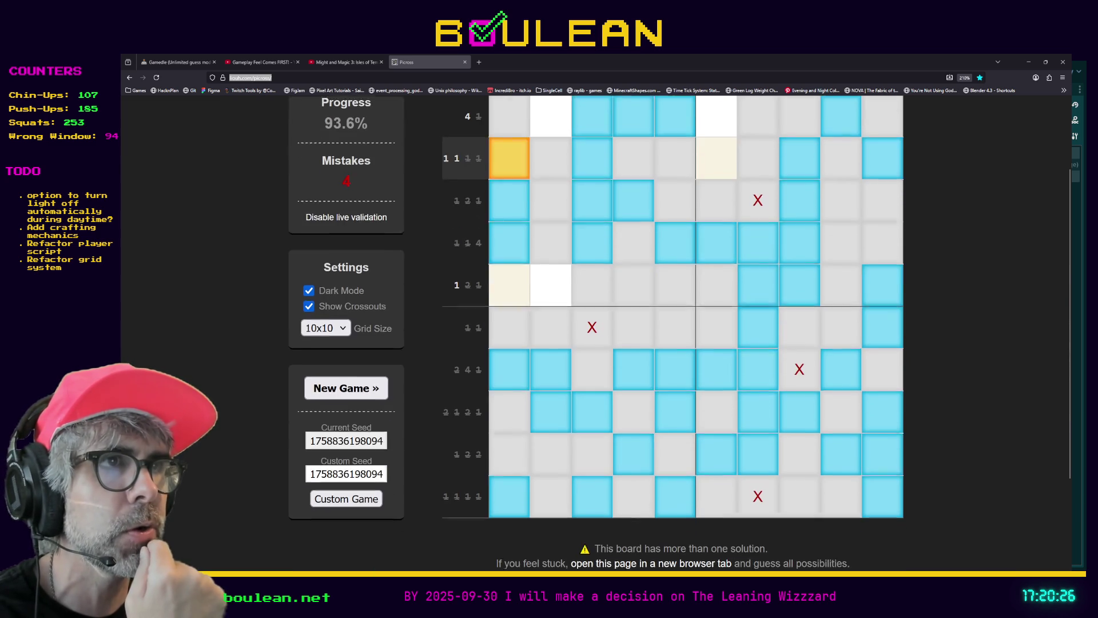
scroll(592, 254, up, 2)
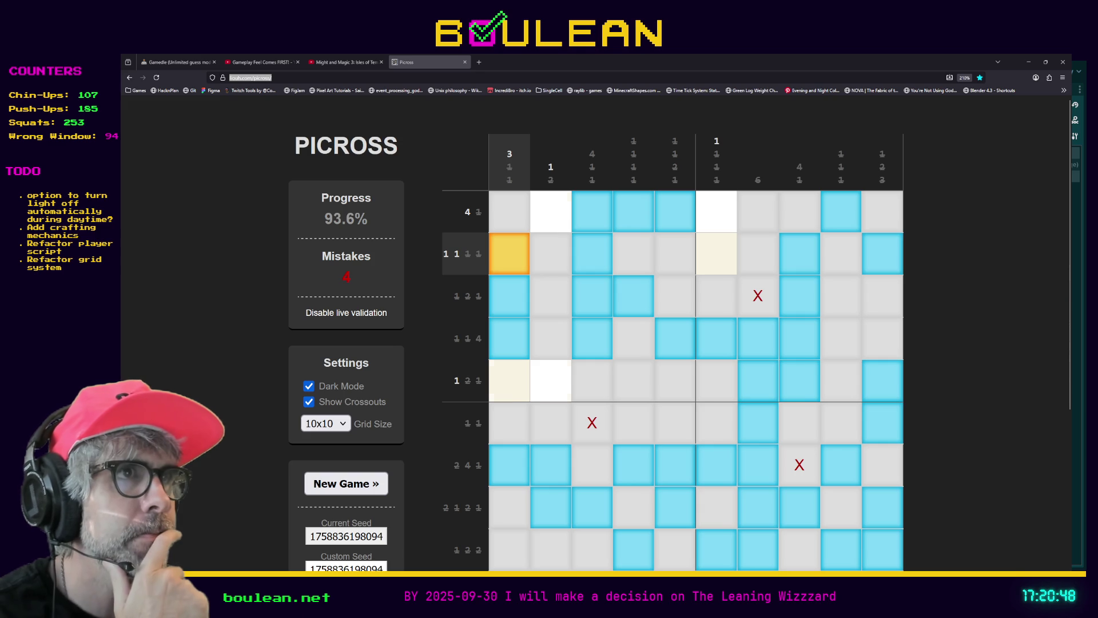
Move the cursor among rows 1–3 around column 6 with the arrow keys
key(Right)
key(Down)
key(Down)
key(Down)
key(Up)
key(Up)
key(Up)
key(Right)
key(Right)
key(Right)
key(Up)
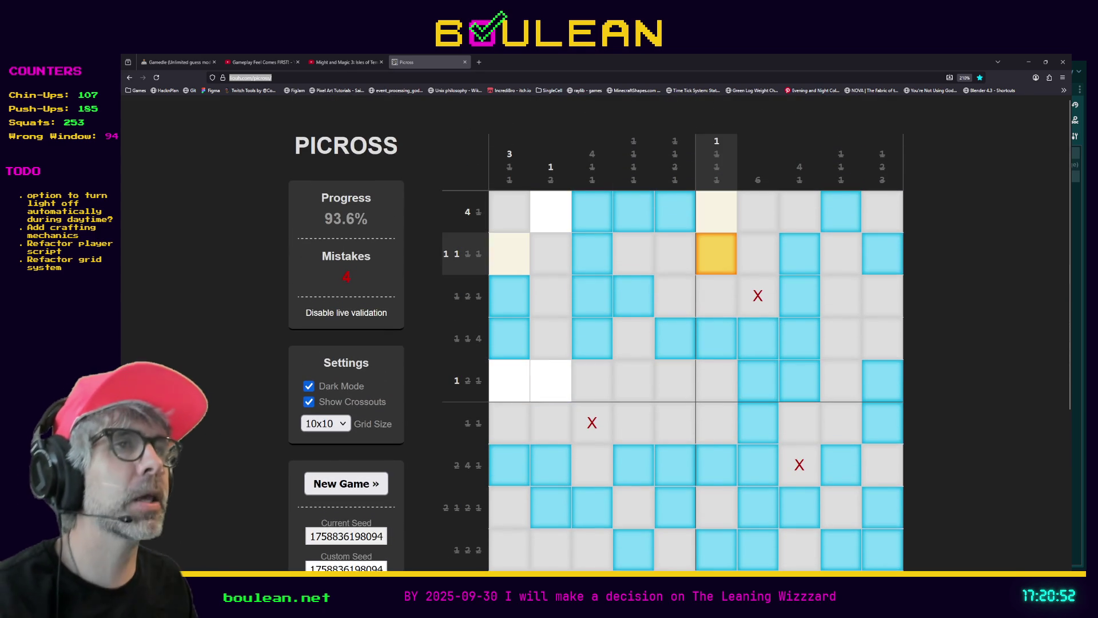
key(Down)
key(Down)
key(Right)
key(Right)
key(Left)
key(Left)
key(Up)
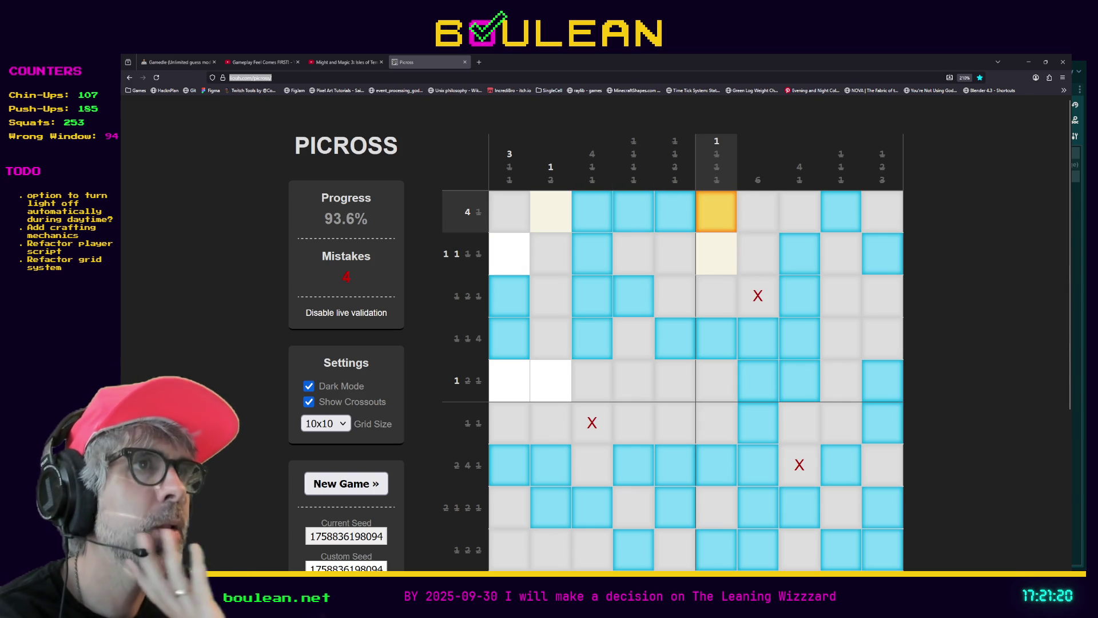
Cross out row 1, column 6 after checking row 5 and row 2 clues, then fill row 2, column 6
right_click(716, 211)
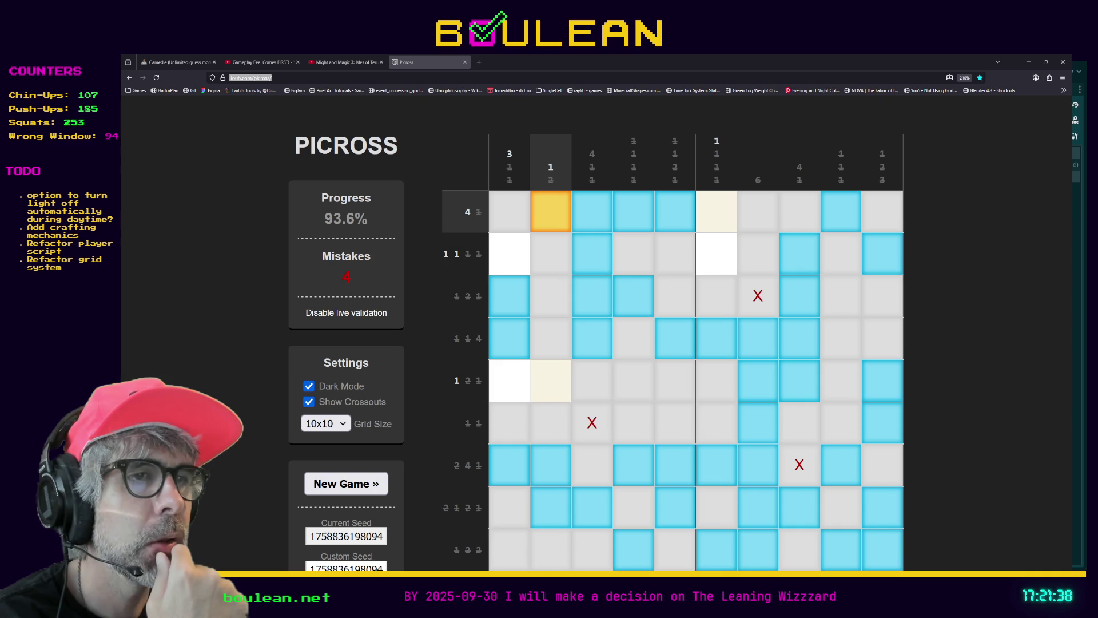
click(551, 381)
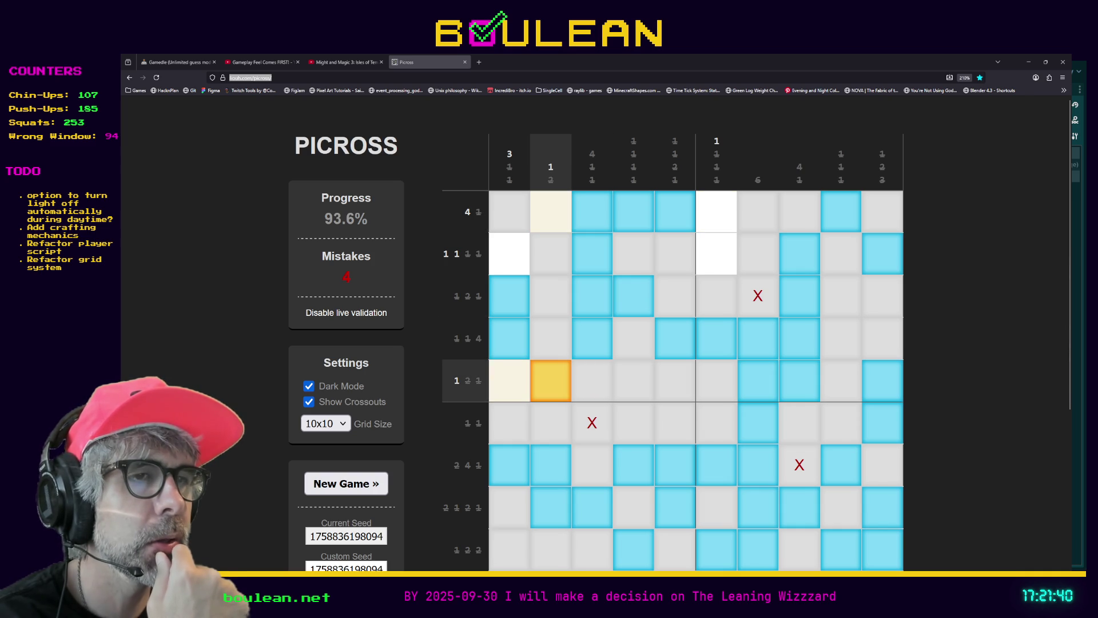
click(509, 380)
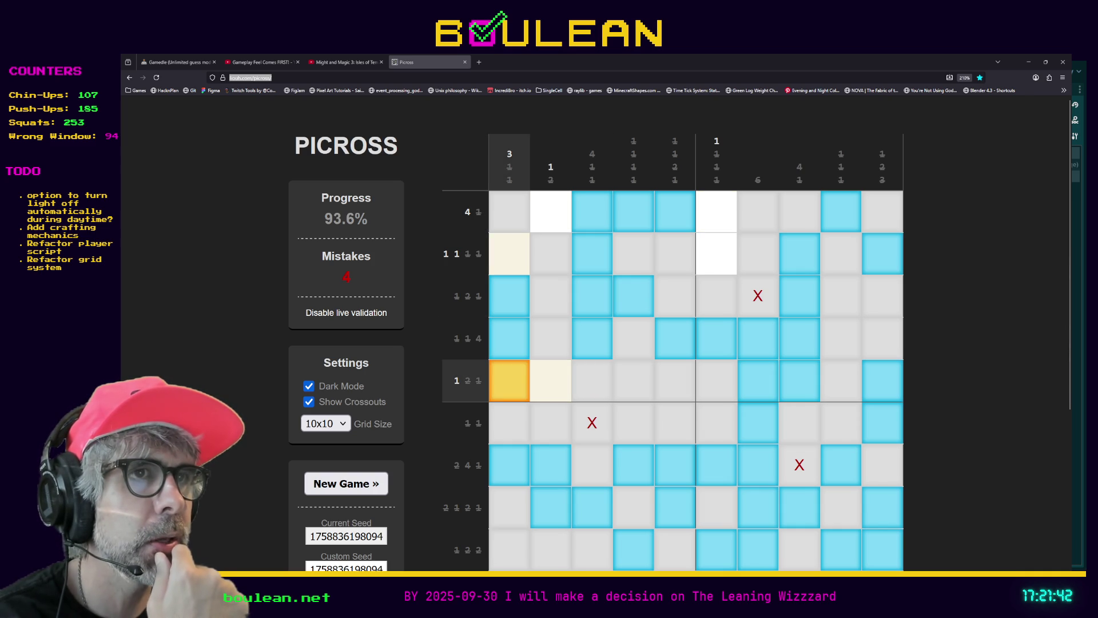
click(509, 254)
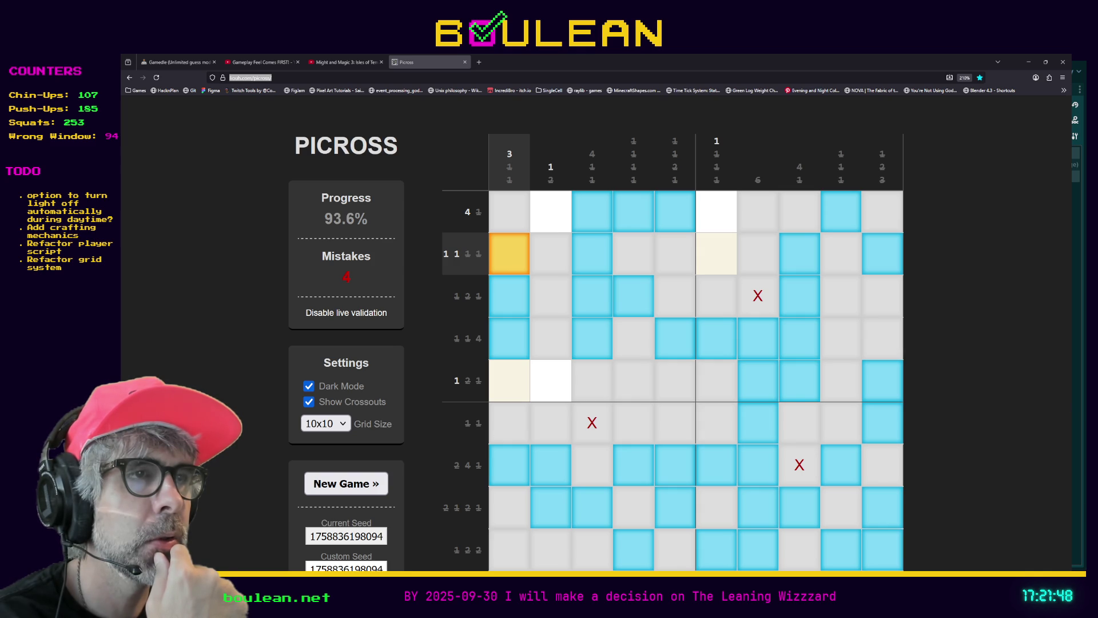
click(716, 254)
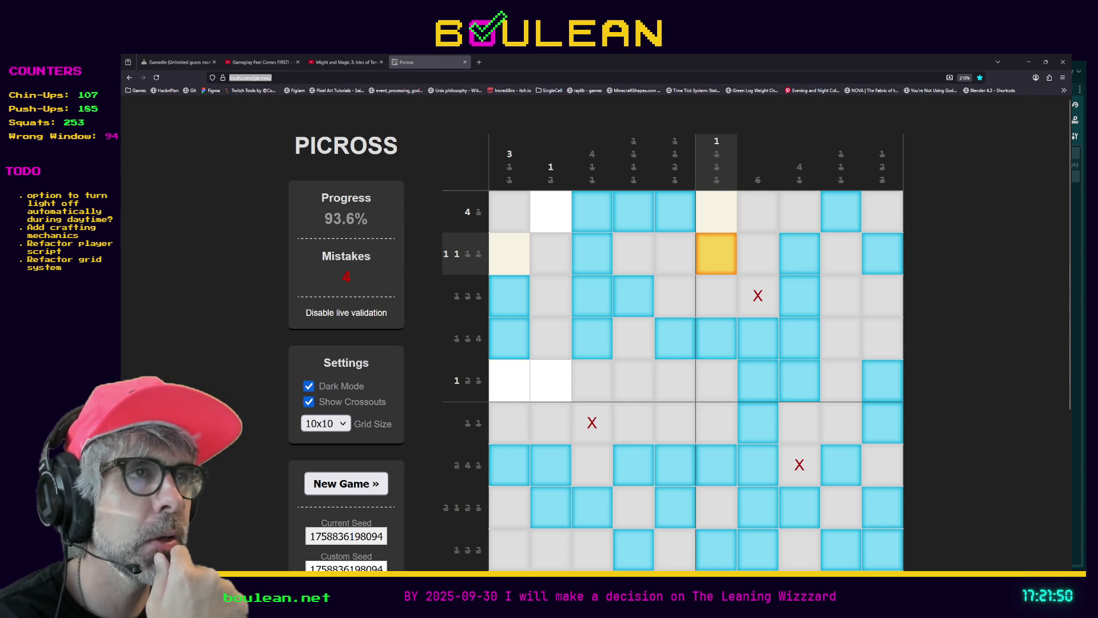
right_click(713, 220)
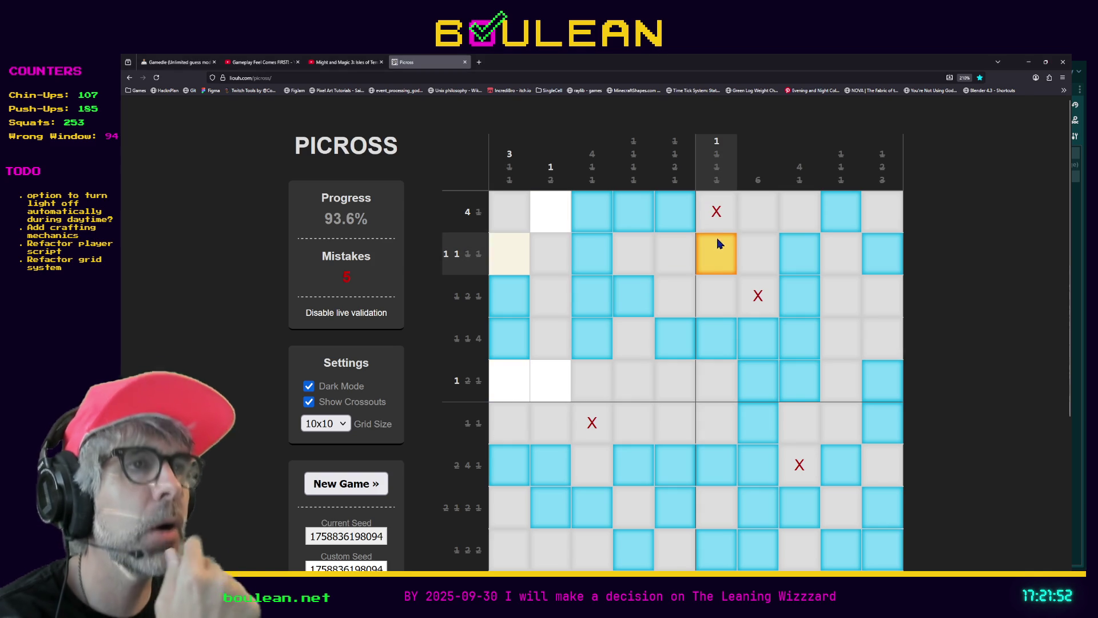
click(718, 256)
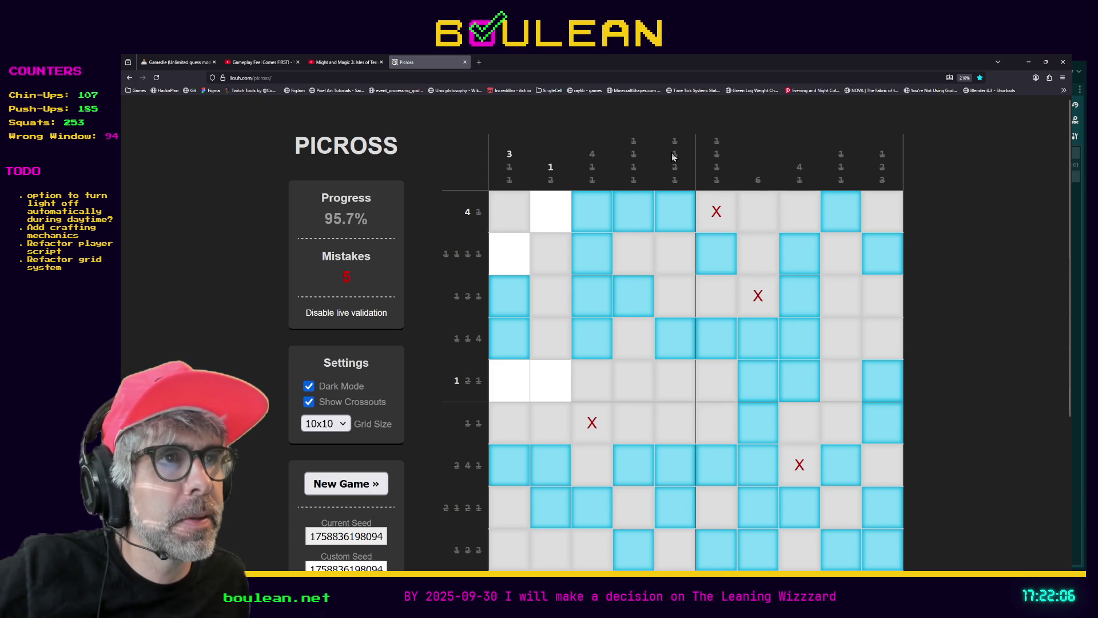
Fill row 1, column 2 and check the board at 97.9%
click(553, 209)
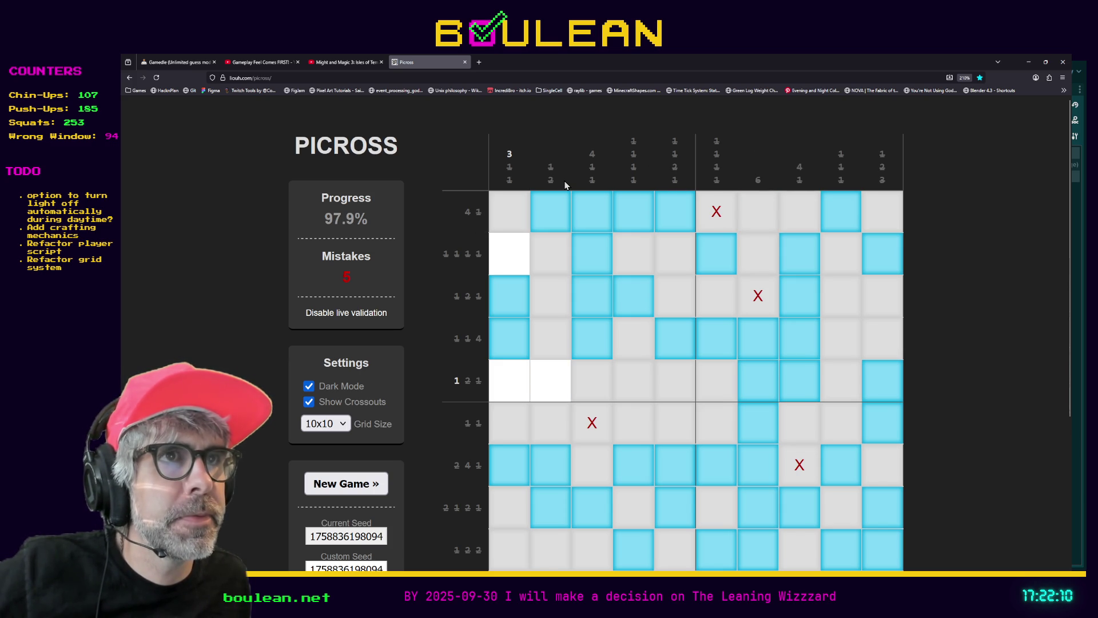
scroll(569, 182, down, 1)
scroll(568, 182, up, 1)
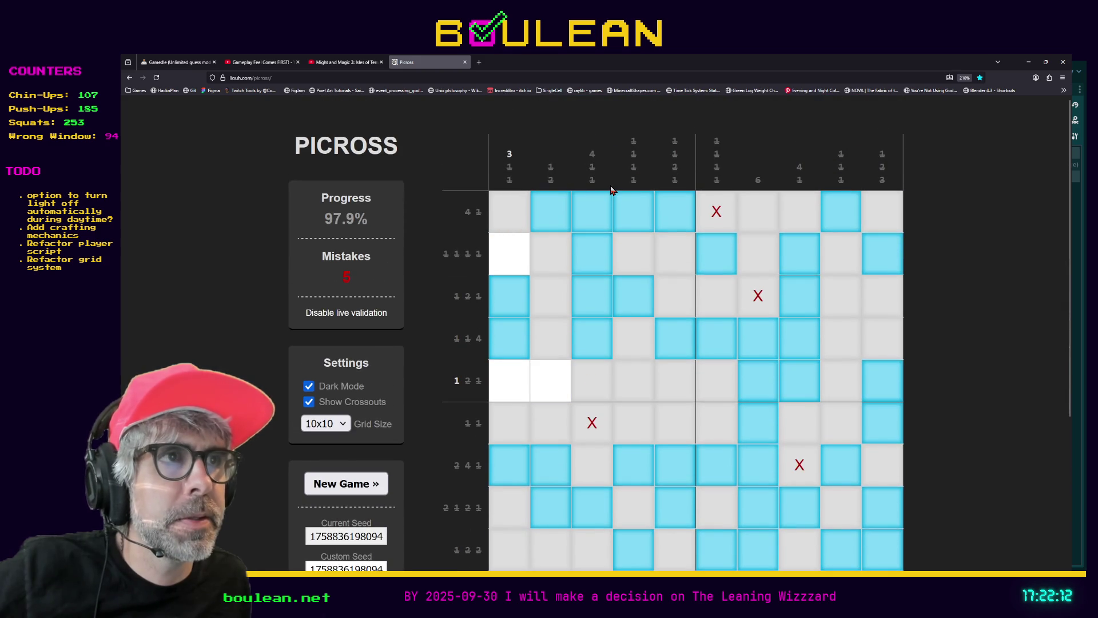
scroll(611, 188, down, 1)
scroll(610, 184, up, 1)
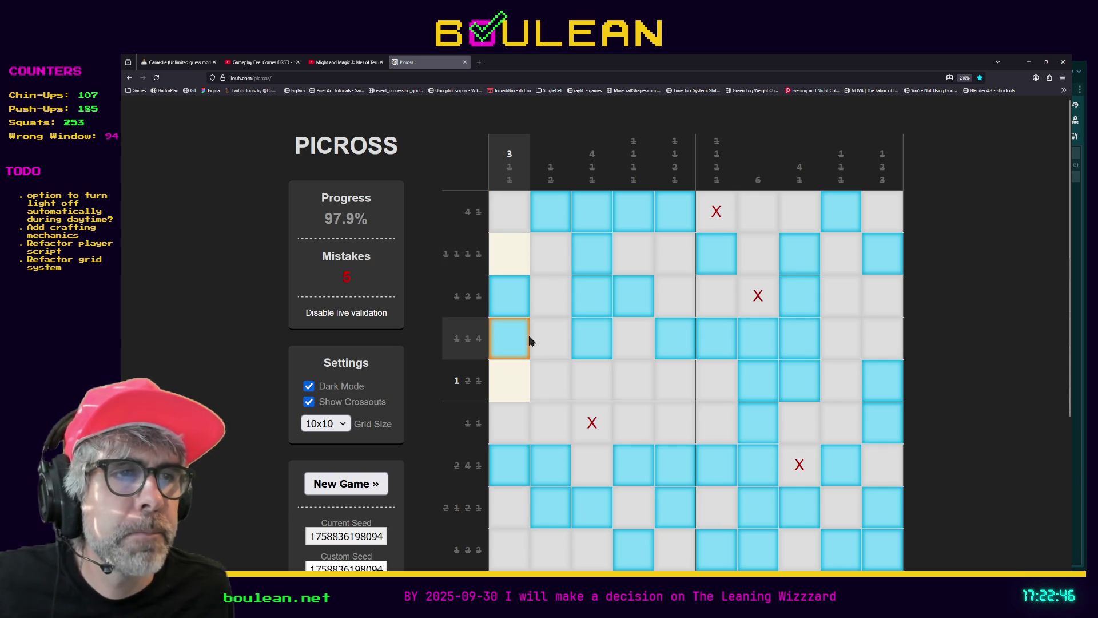
Fill row 5, column 1 to complete the puzzle at 100%
click(511, 384)
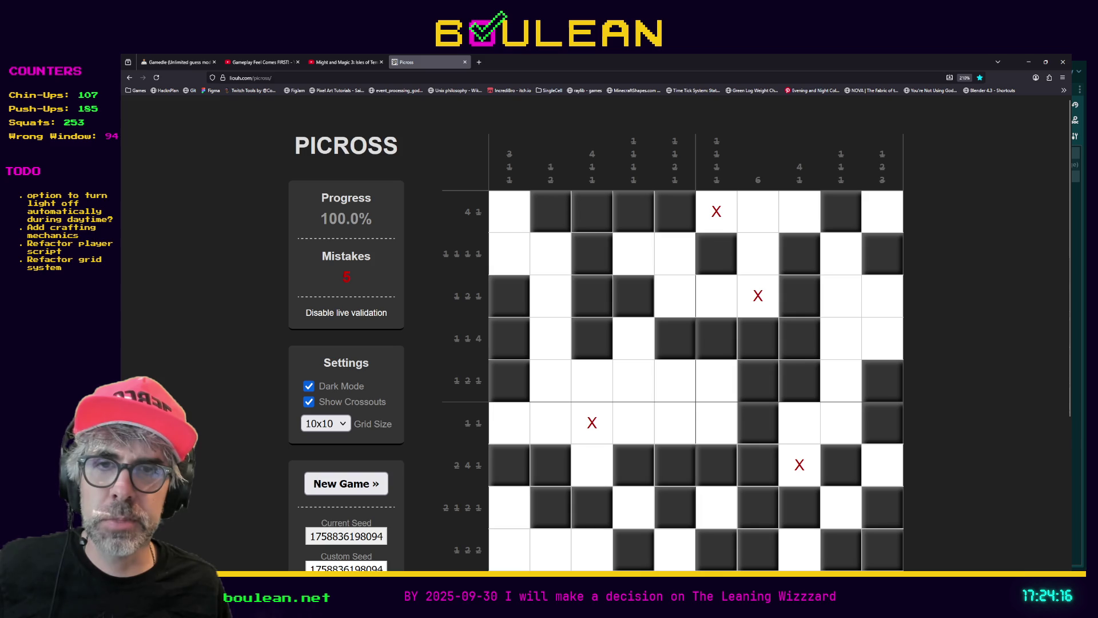
scroll(207, 323, down, 3)
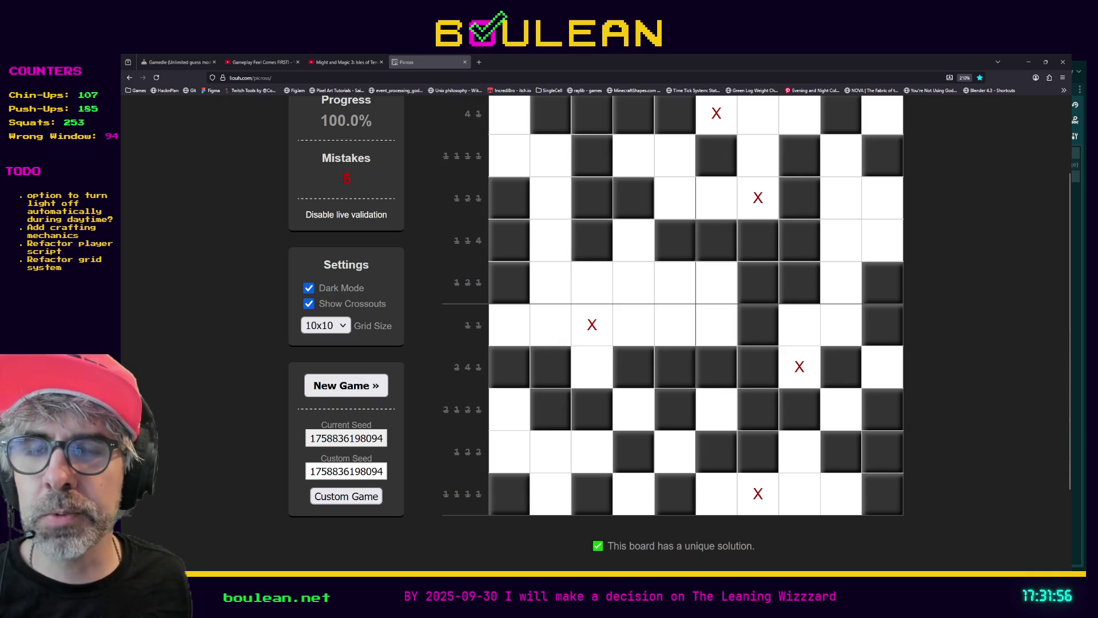
Switch back to the Godot editor showing the item_res.gd script
key(alt+Tab)
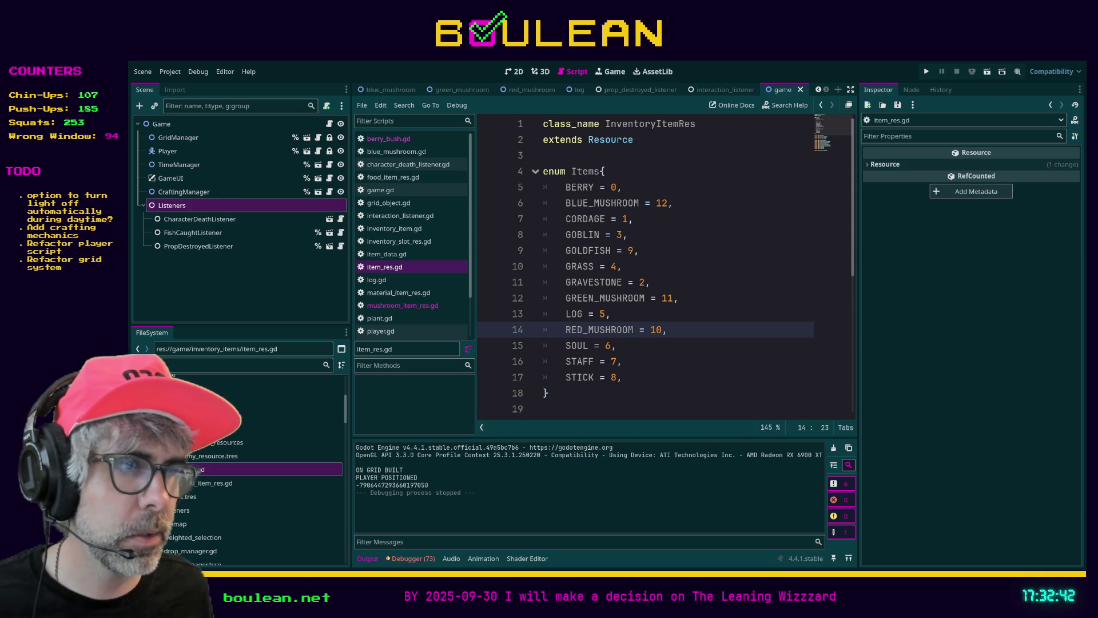
Save the script and rename item_res.gd to inventory_item_res.gd in the FileSystem dock
click(660, 398)
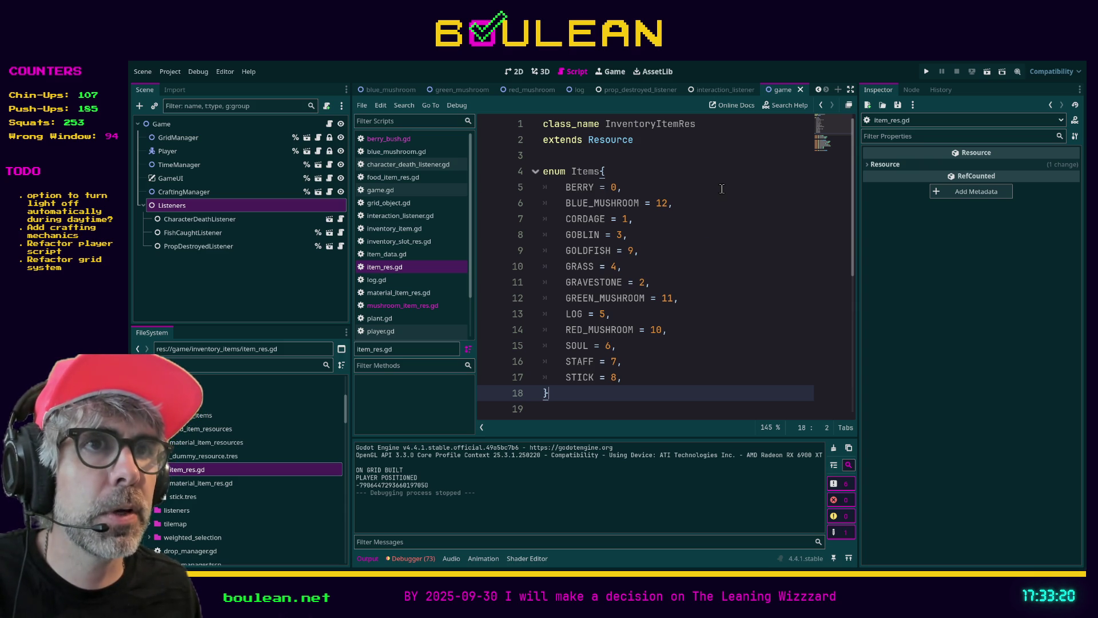
click(722, 190)
key(ctrl+s)
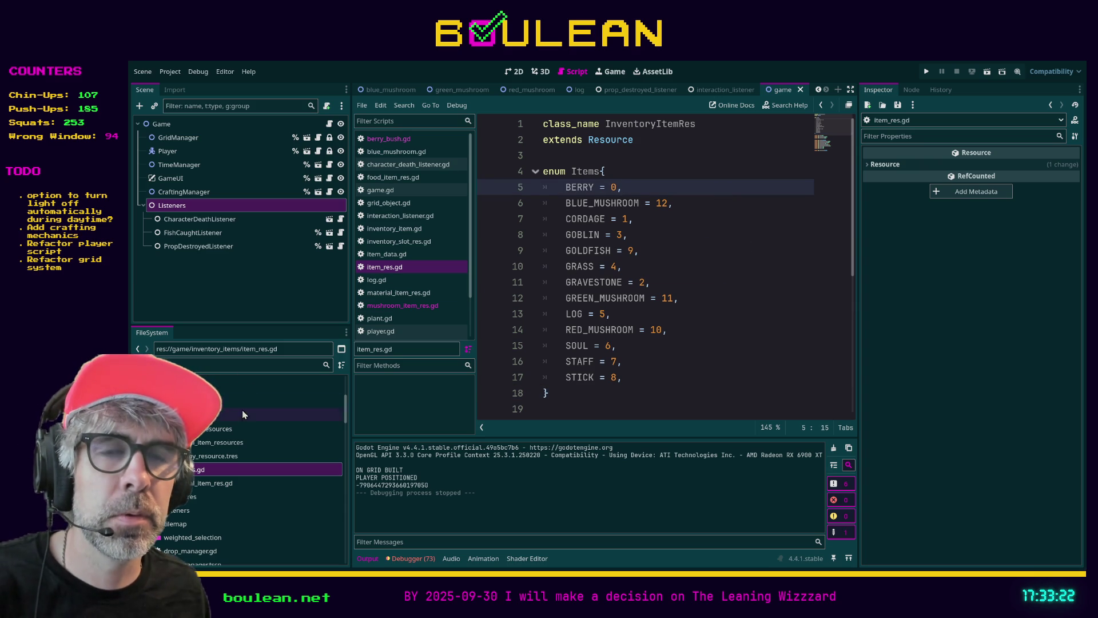
click(188, 469)
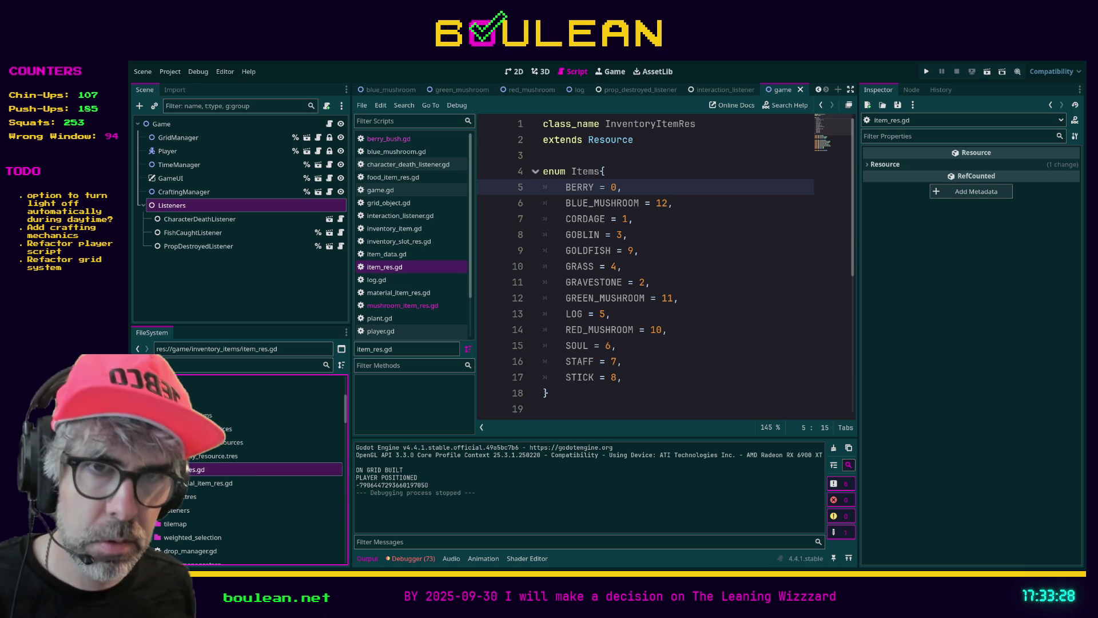
key(Return)
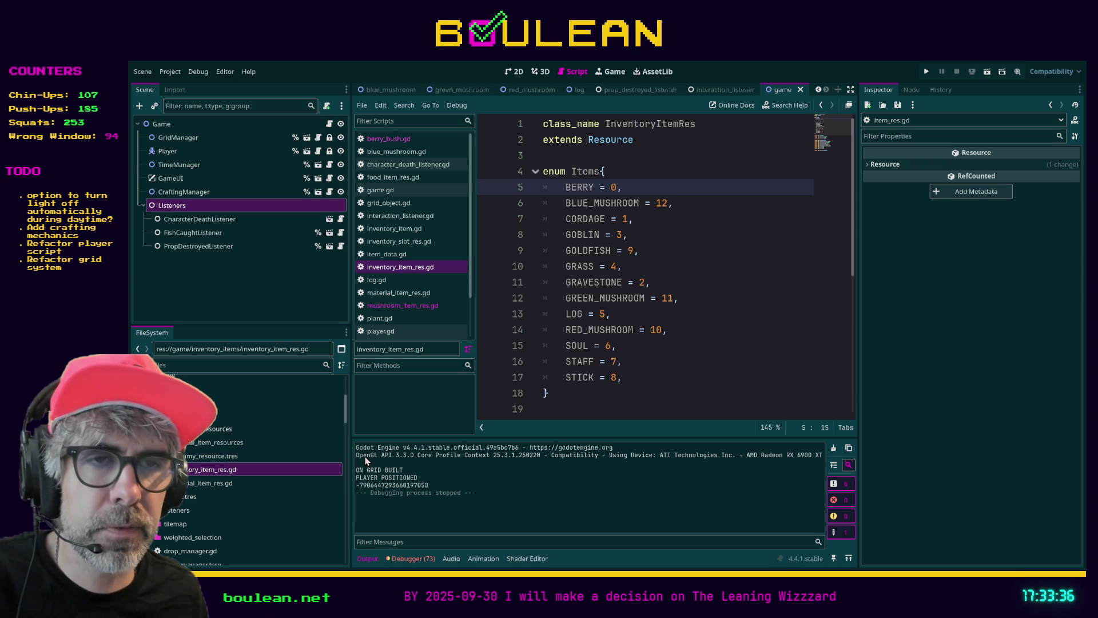
Resize the docks and move stick.tres into the material_item_resources folder
drag(351, 455, 379, 455)
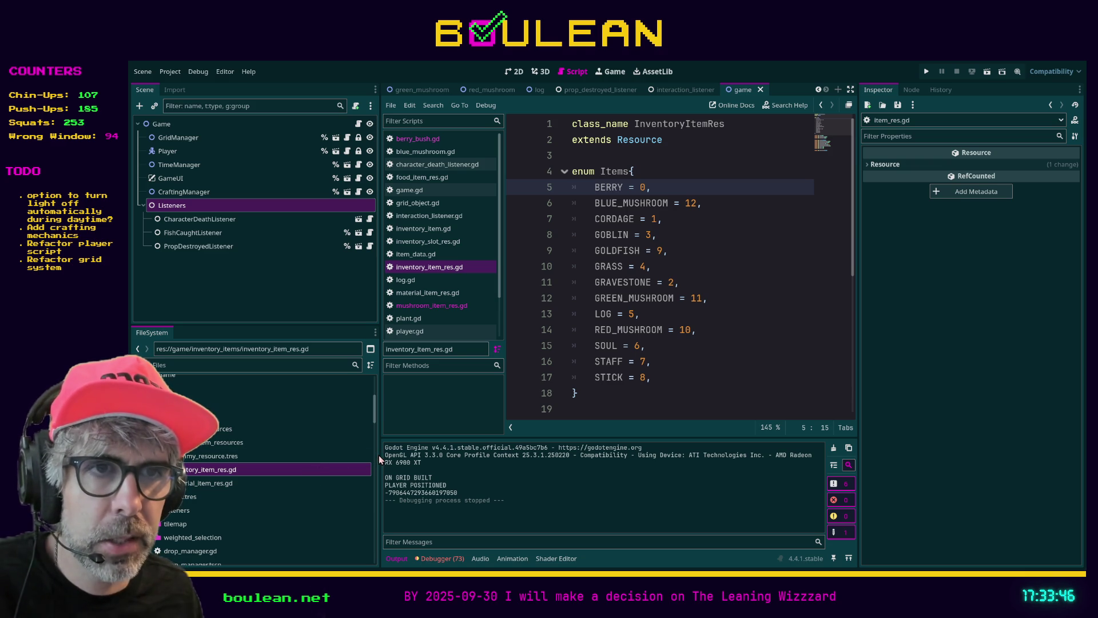
drag(378, 459, 364, 460)
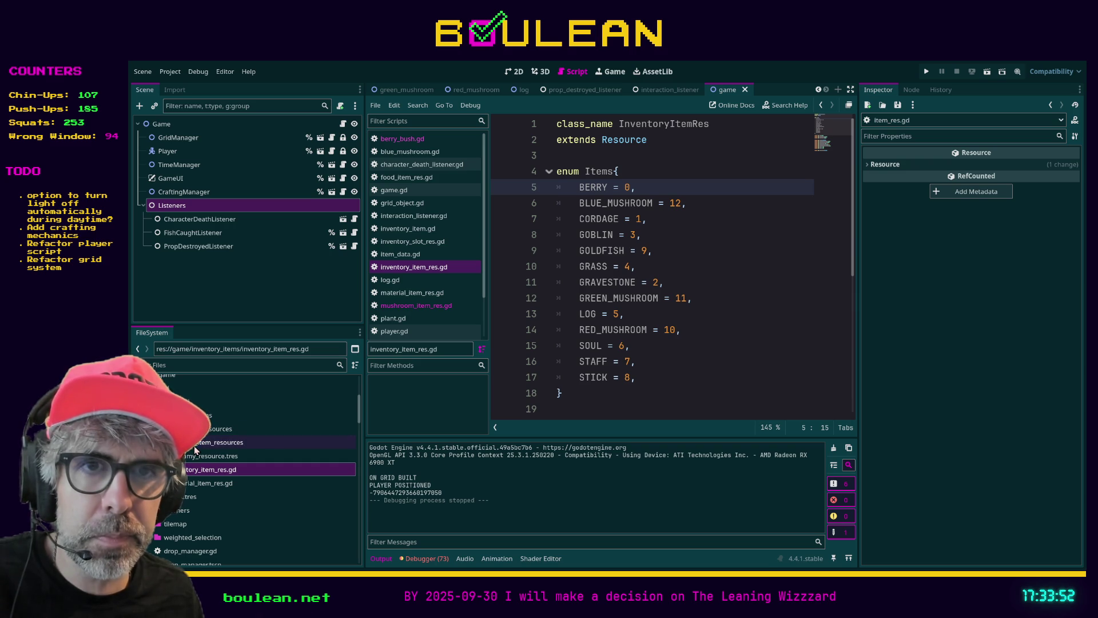
drag(188, 496, 208, 445)
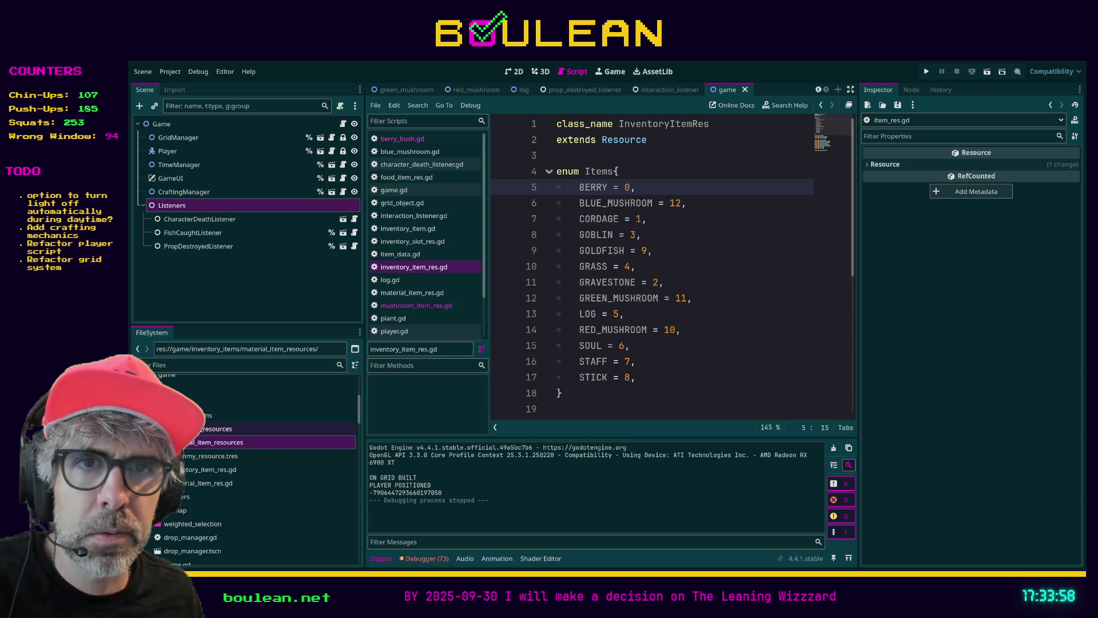
Open the renamed food_inventory_item_res.gd from the food_item_resources folder
click(155, 429)
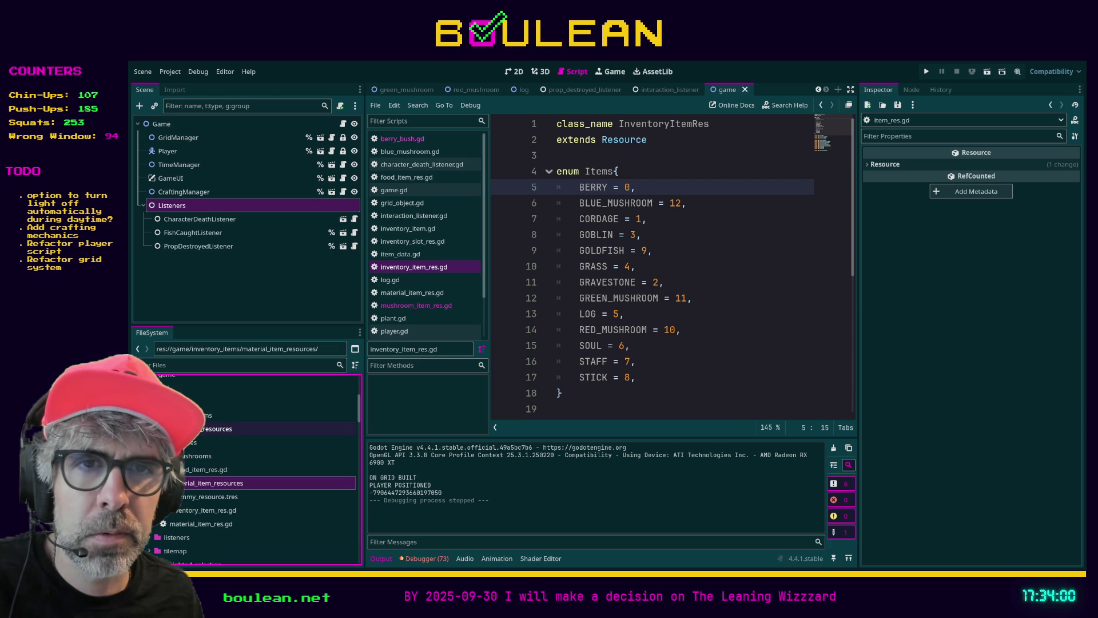
click(209, 470)
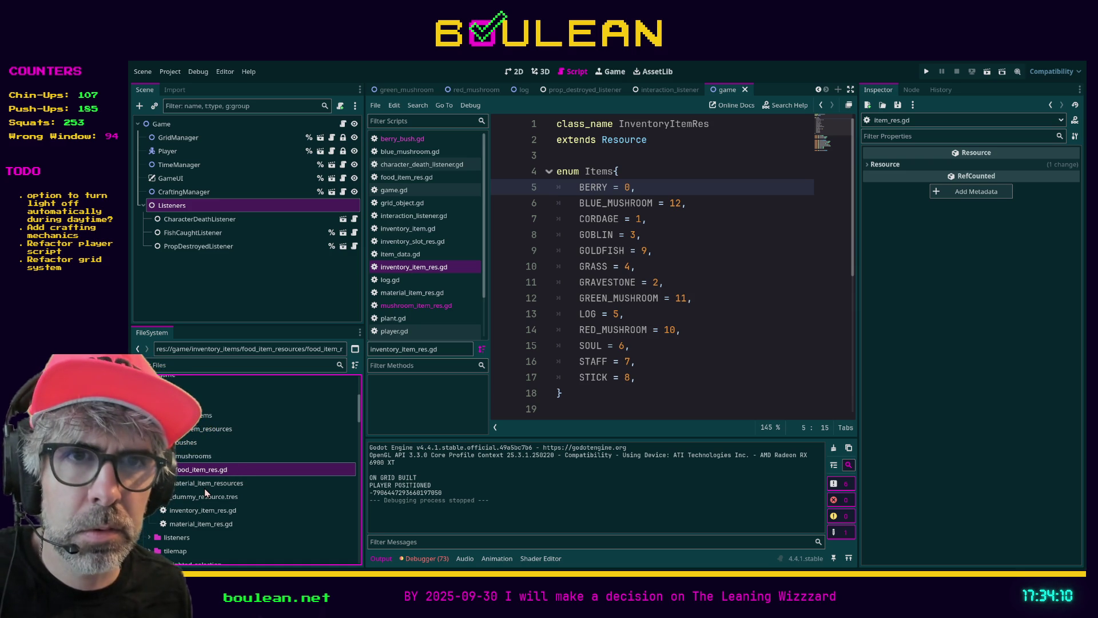
double_click(238, 471)
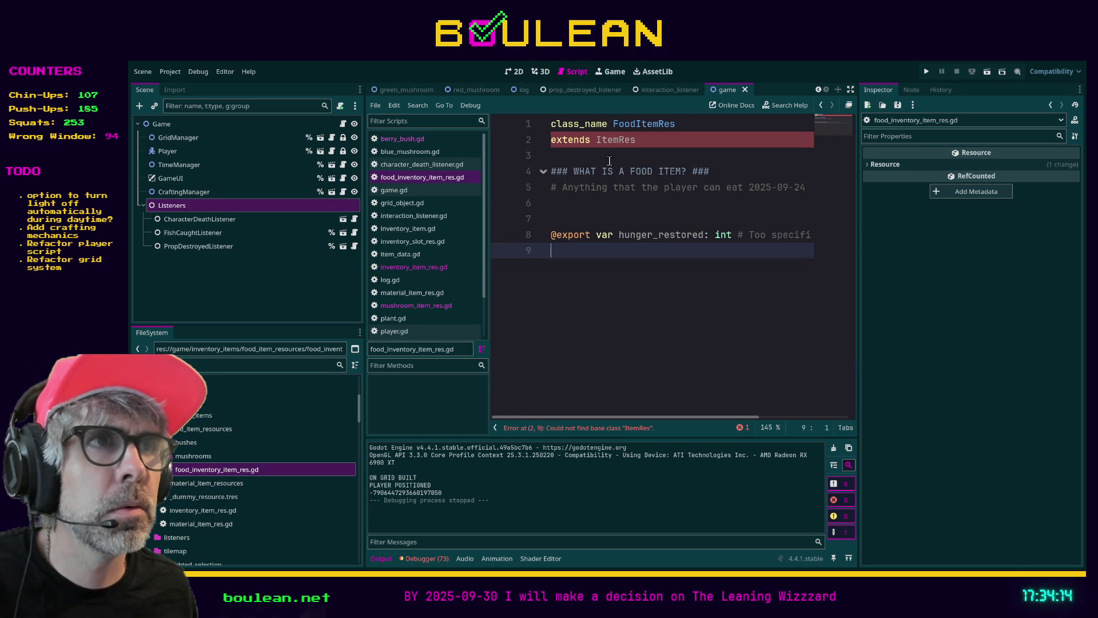
Make the food script extend Inventory, rename its class to FoodInventoryItemRes, and save
click(597, 141)
text(Inve)
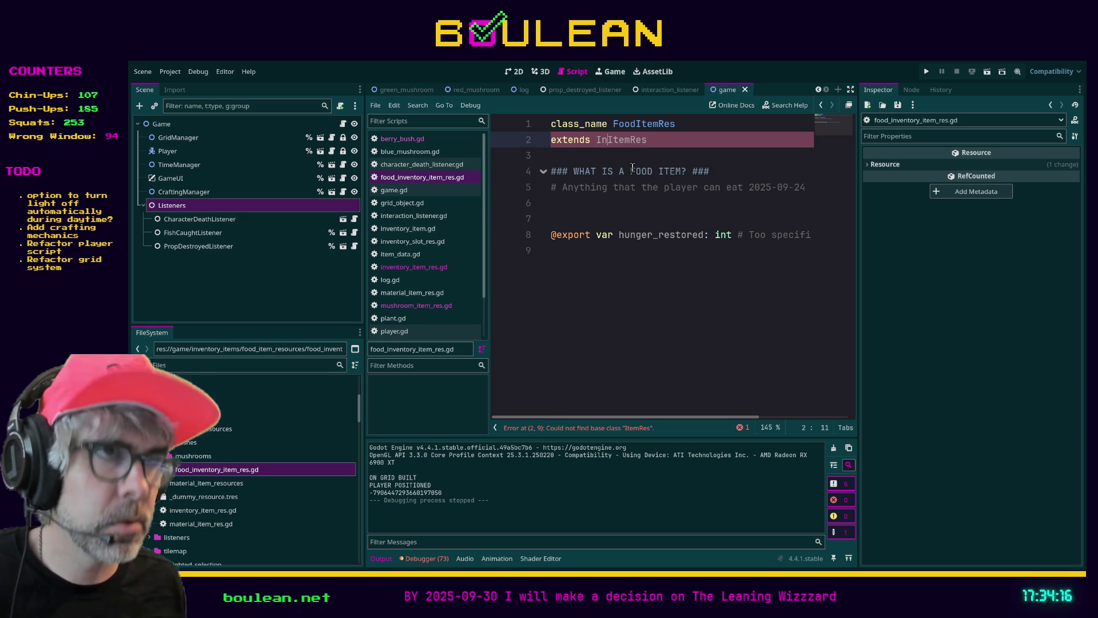
key(Tab)
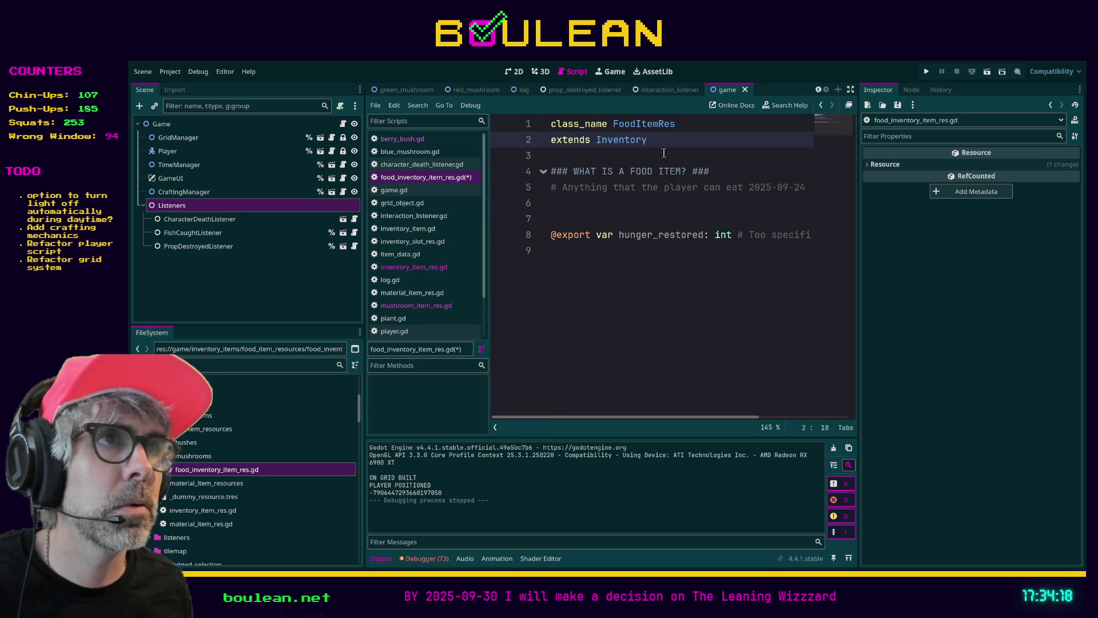
drag(639, 125, 730, 127)
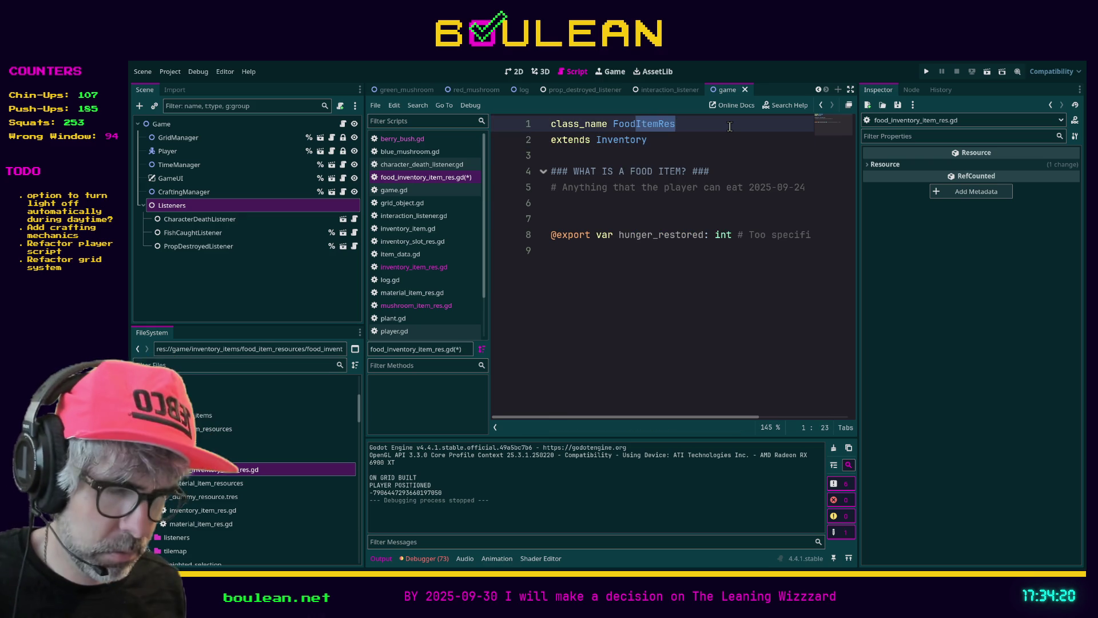
key(BackSpace)
text(nventoryItem)
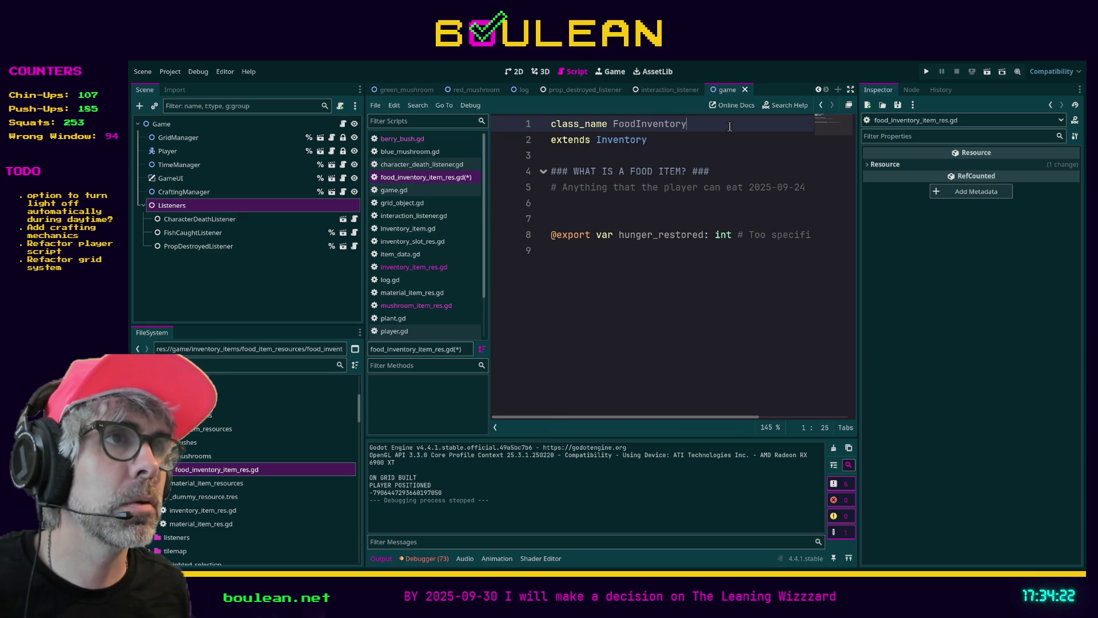
text(Res)
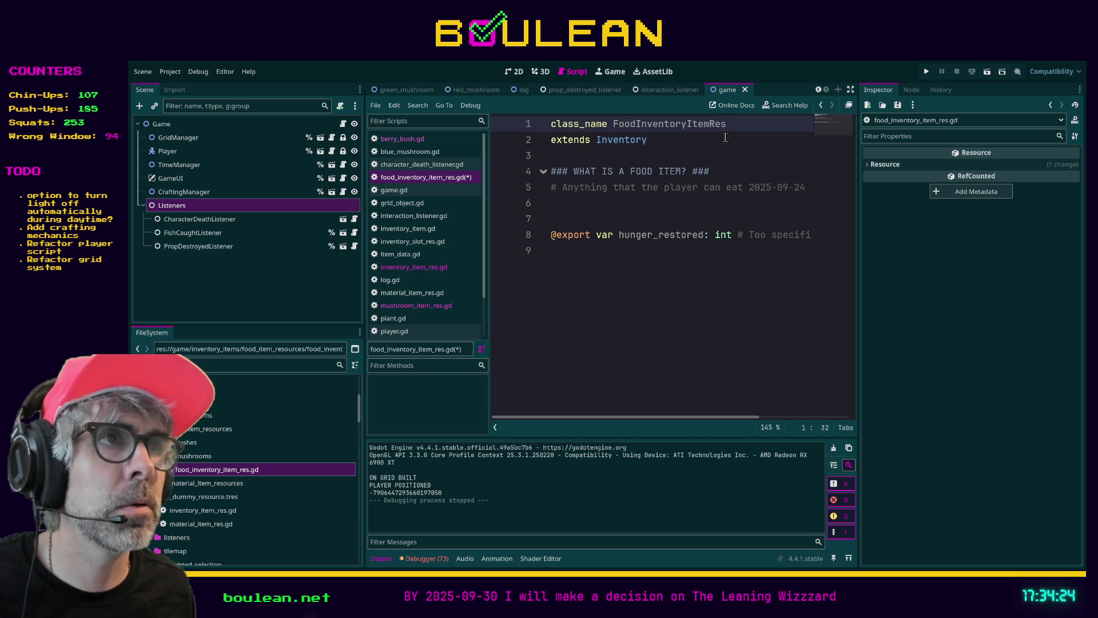
click(714, 139)
key(ctrl+s)
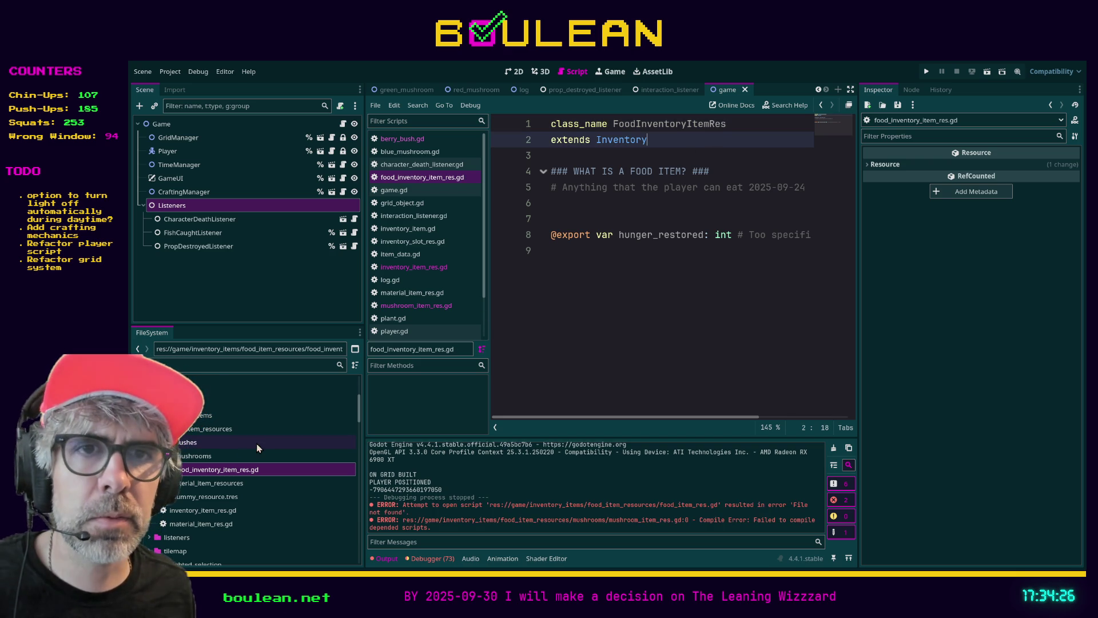
Inspect the blue_mushroom.tres and green_mushroom.tres resources in the mushrooms folder
double_click(195, 456)
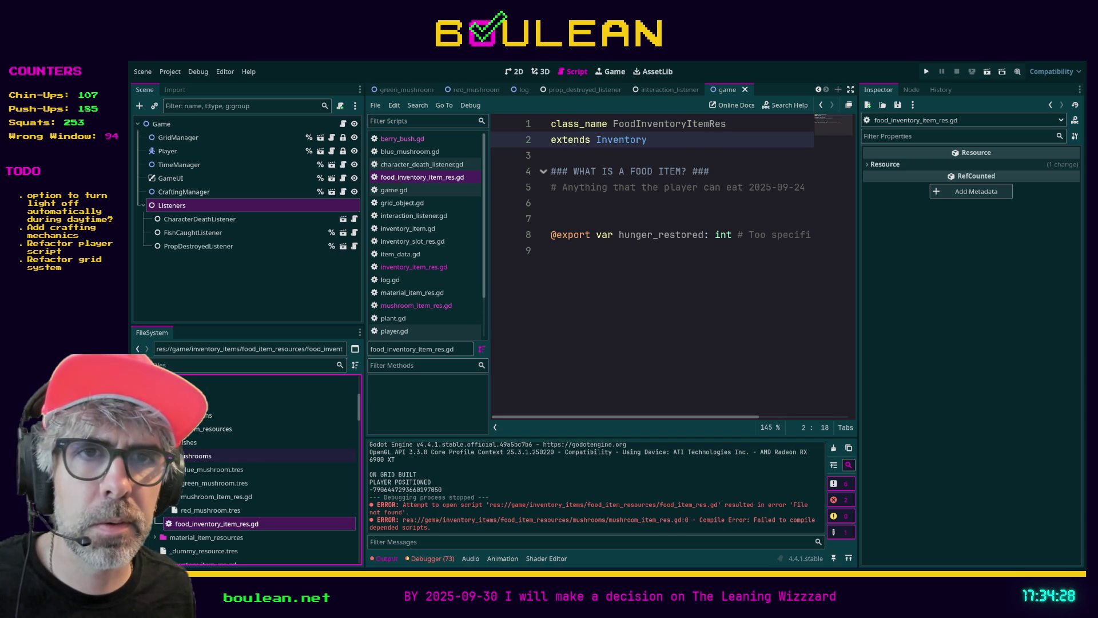
click(206, 469)
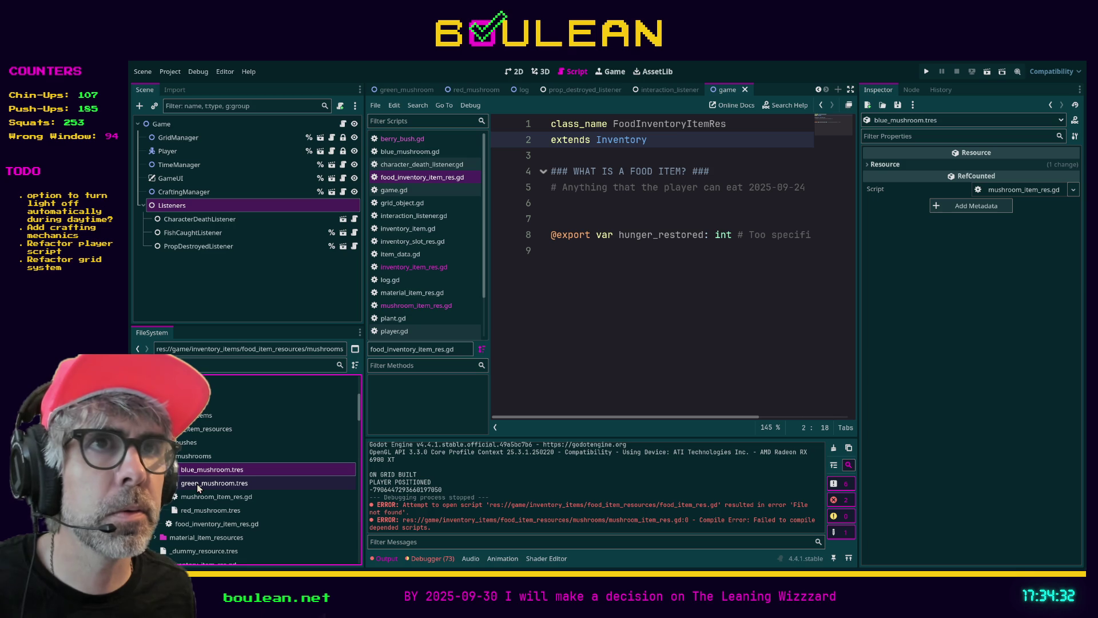
click(211, 484)
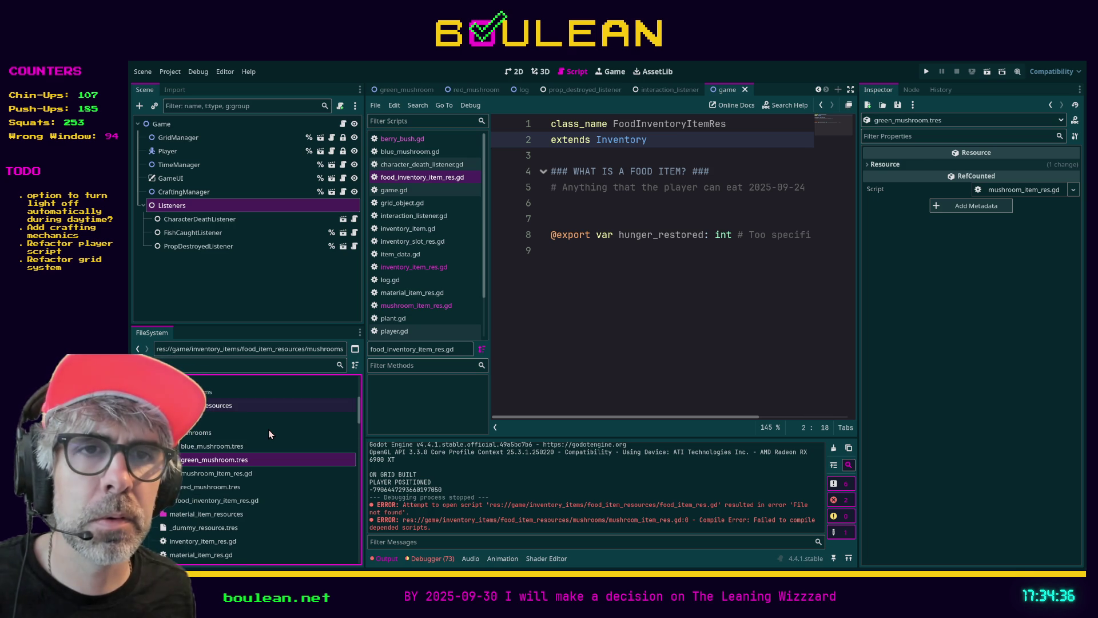
scroll(251, 454, down, 1)
click(212, 446)
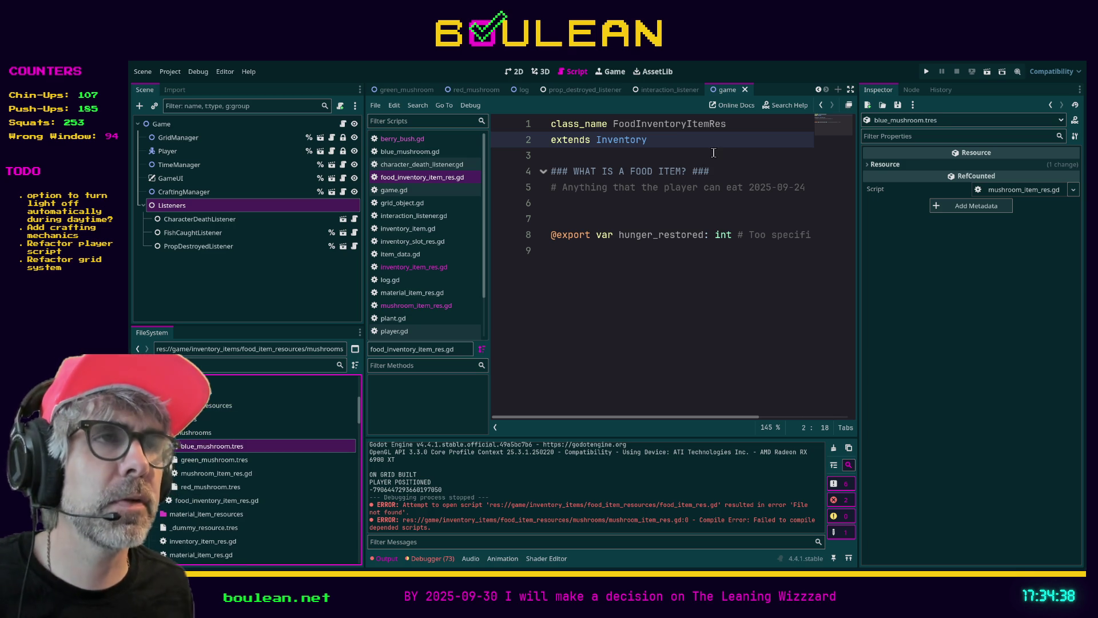
key(Left)
key(Left)
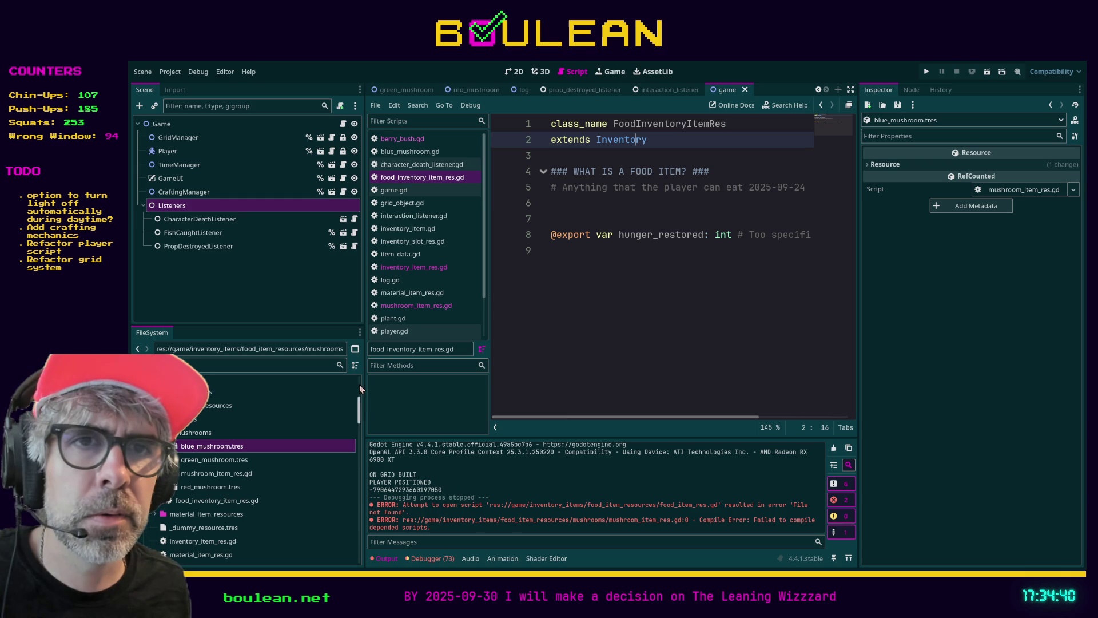
Make mushroom_item_res.gd extend FoodInventoryItemRes, save, and recheck the mushroom resources
double_click(246, 473)
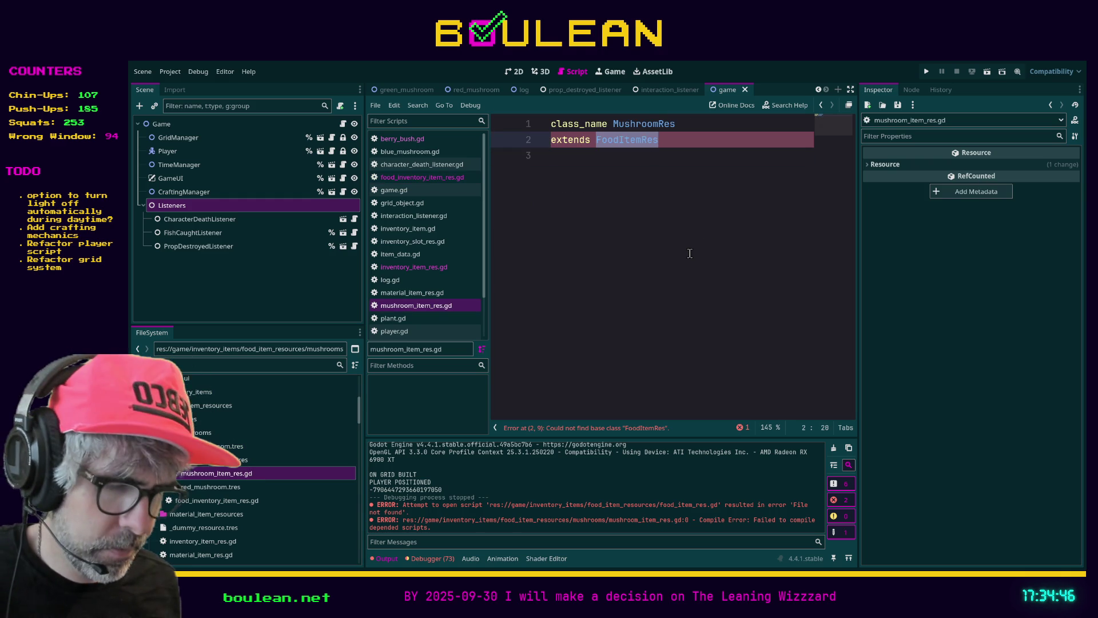
text(FoodInven)
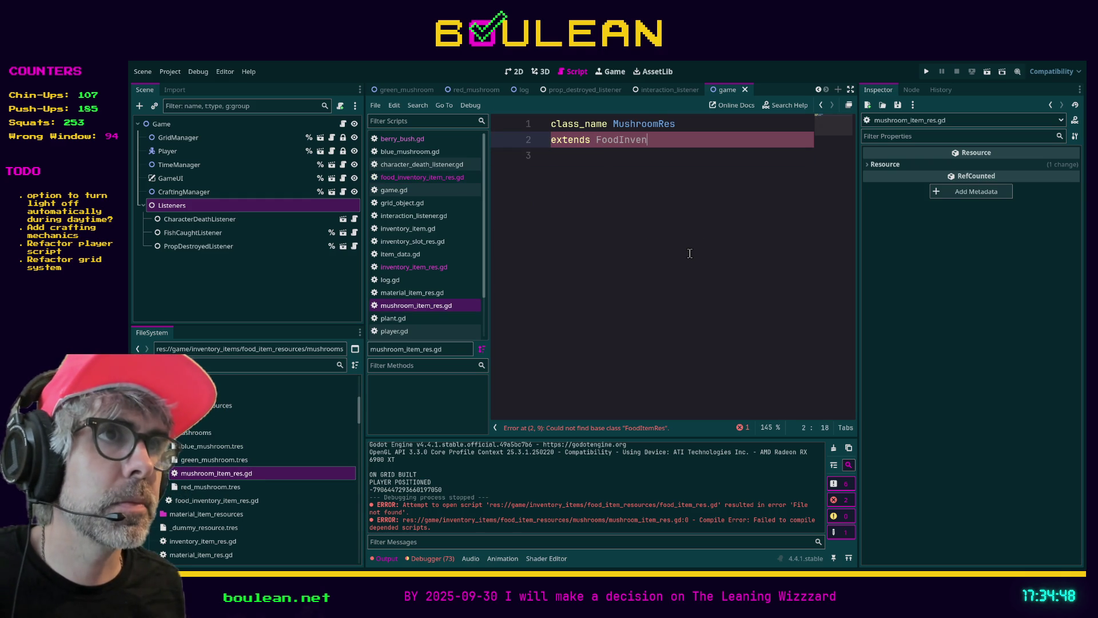
key(Return)
click(690, 253)
key(ctrl+s)
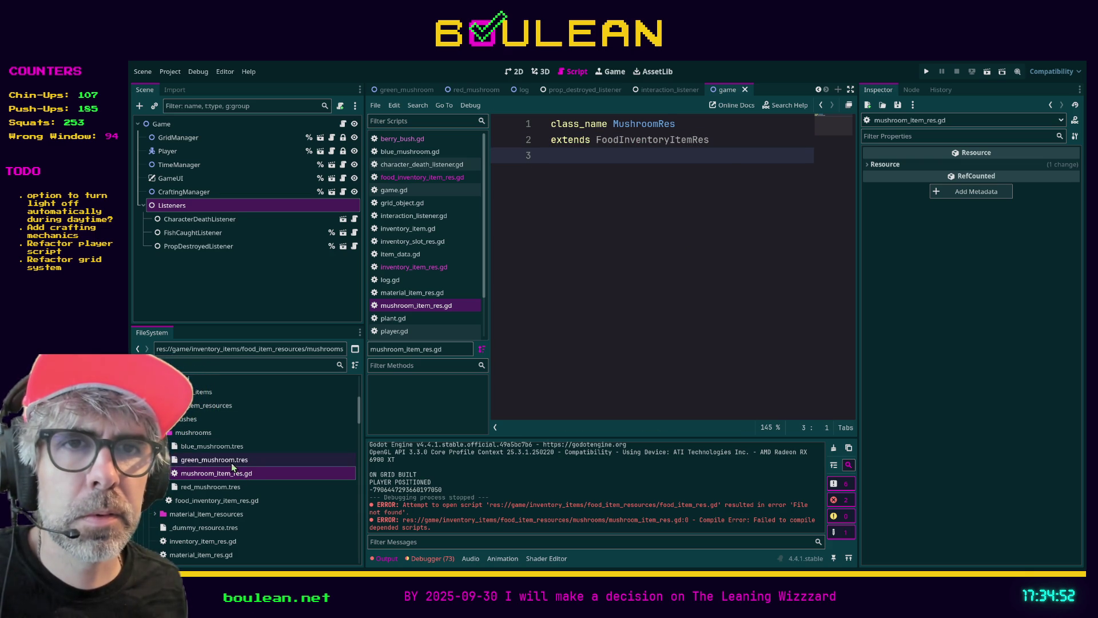
click(231, 463)
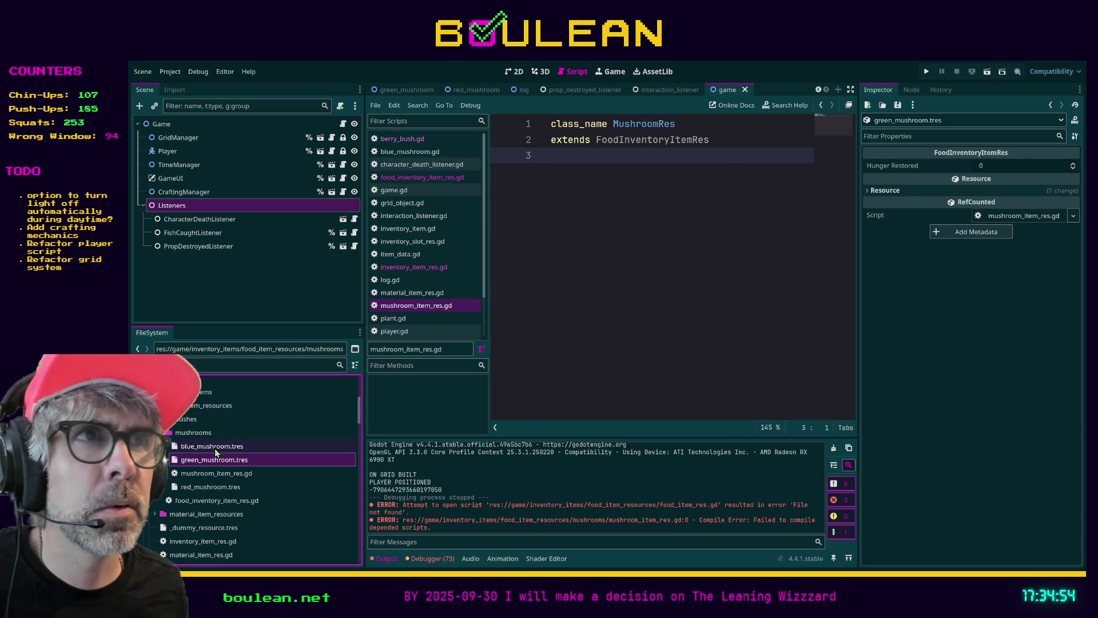
click(215, 449)
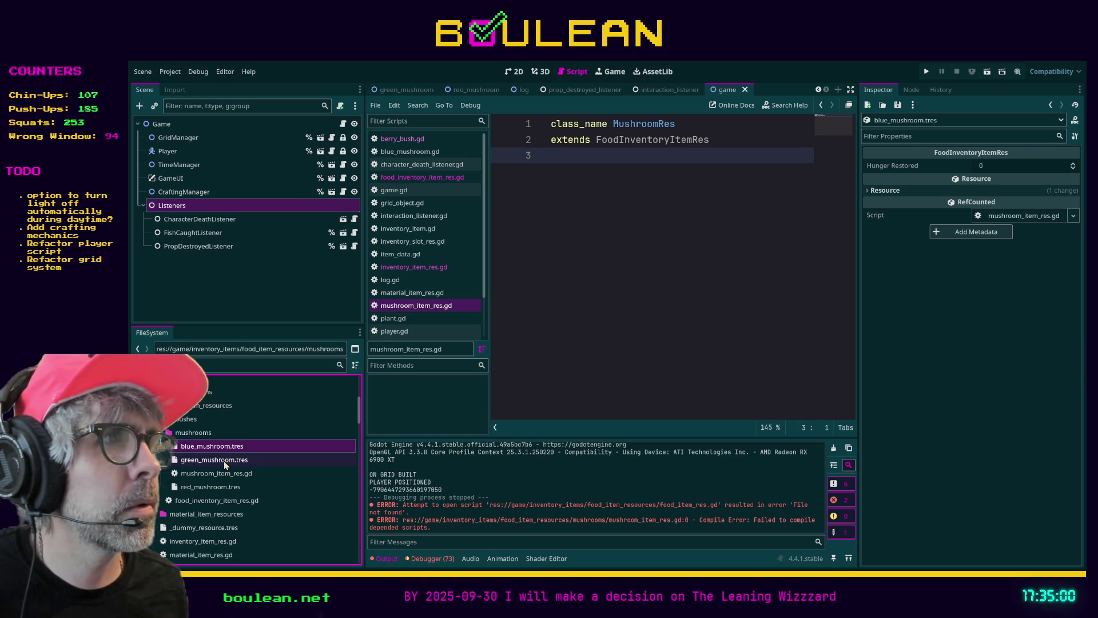
Rename the mushroom class to MushroomItemRes and save the script
click(242, 473)
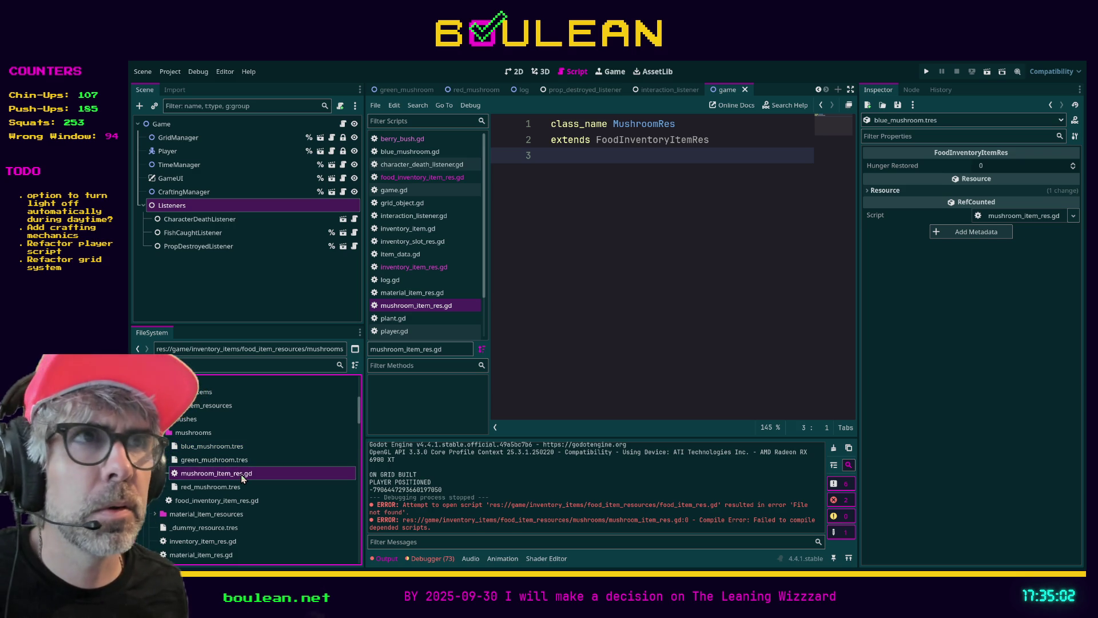
click(659, 124)
text(In)
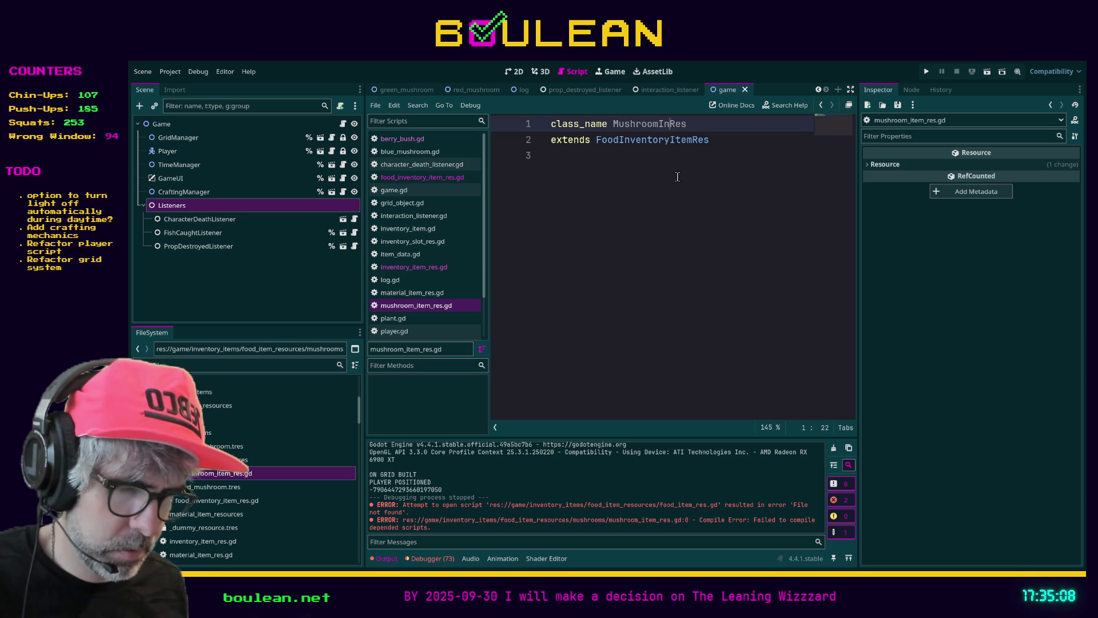
text(ventoryItem)
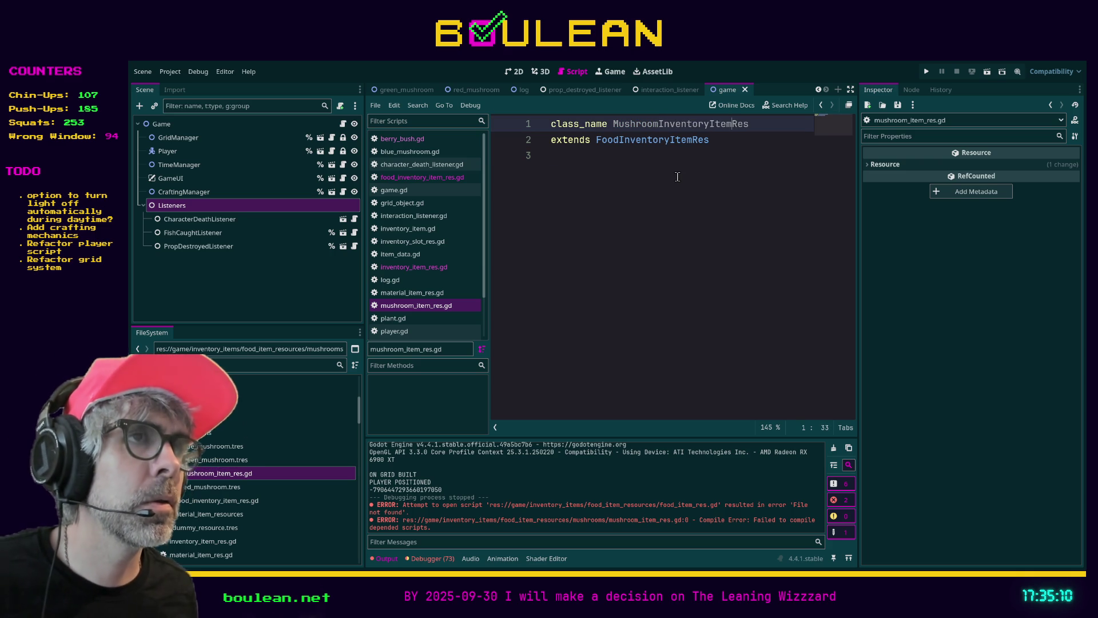
click(677, 177)
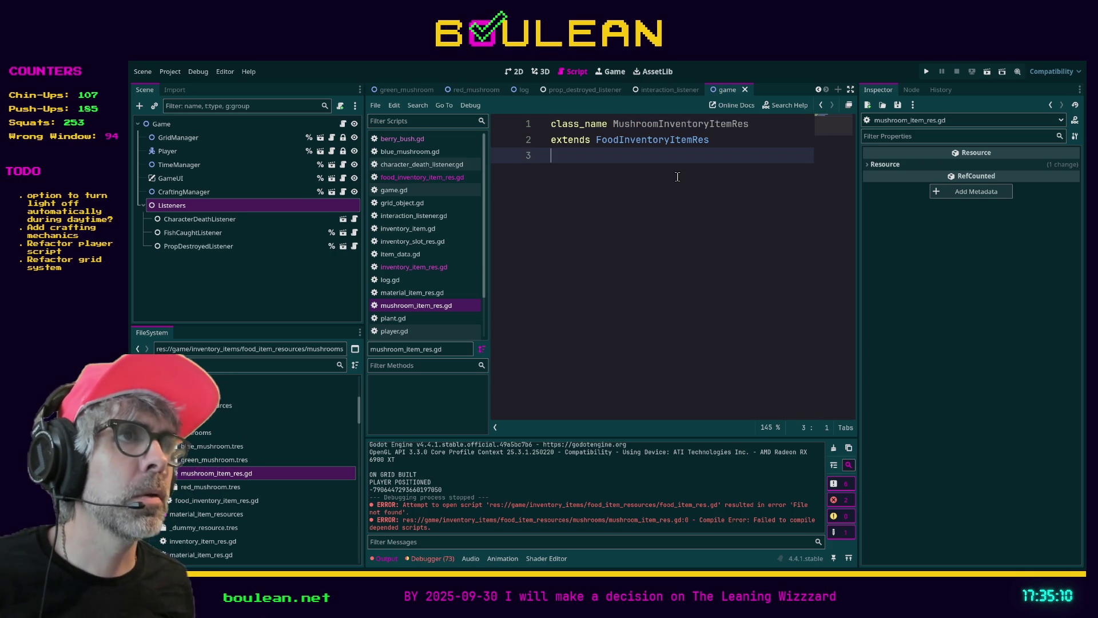
click(709, 124)
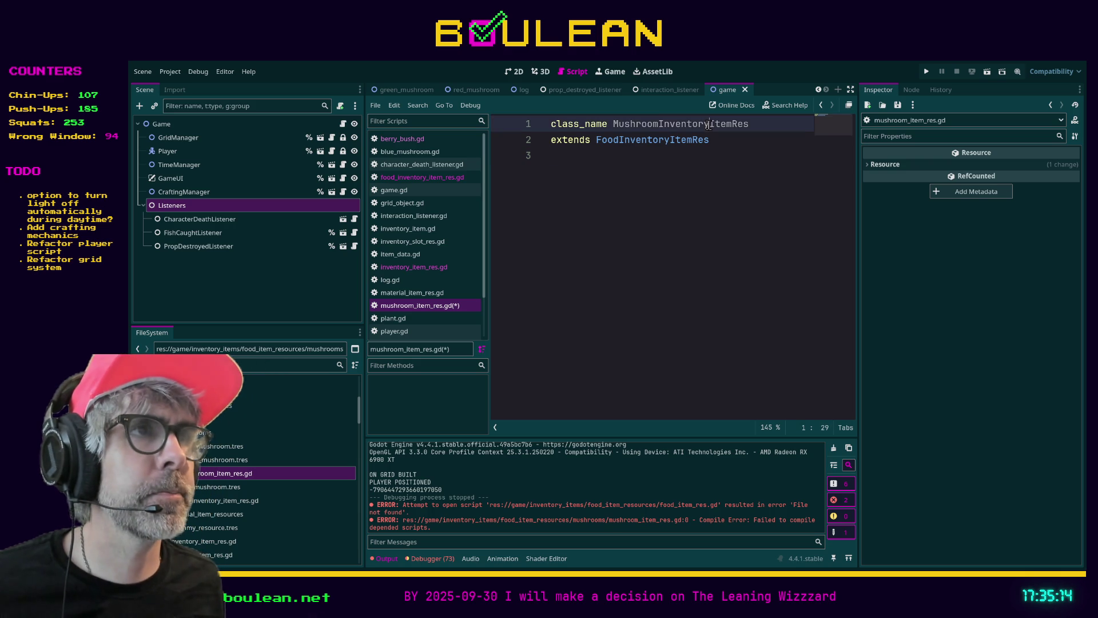
key(shift+Left)
key(shift+Left)
key(shift+Left)
key(BackSpace)
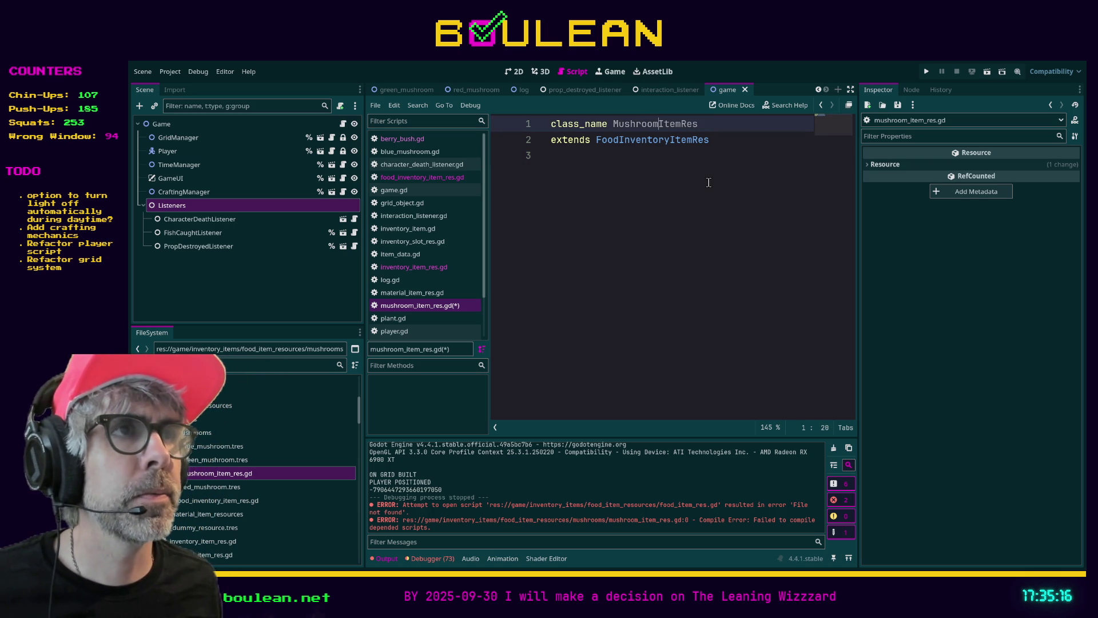
click(709, 182)
key(ctrl+s)
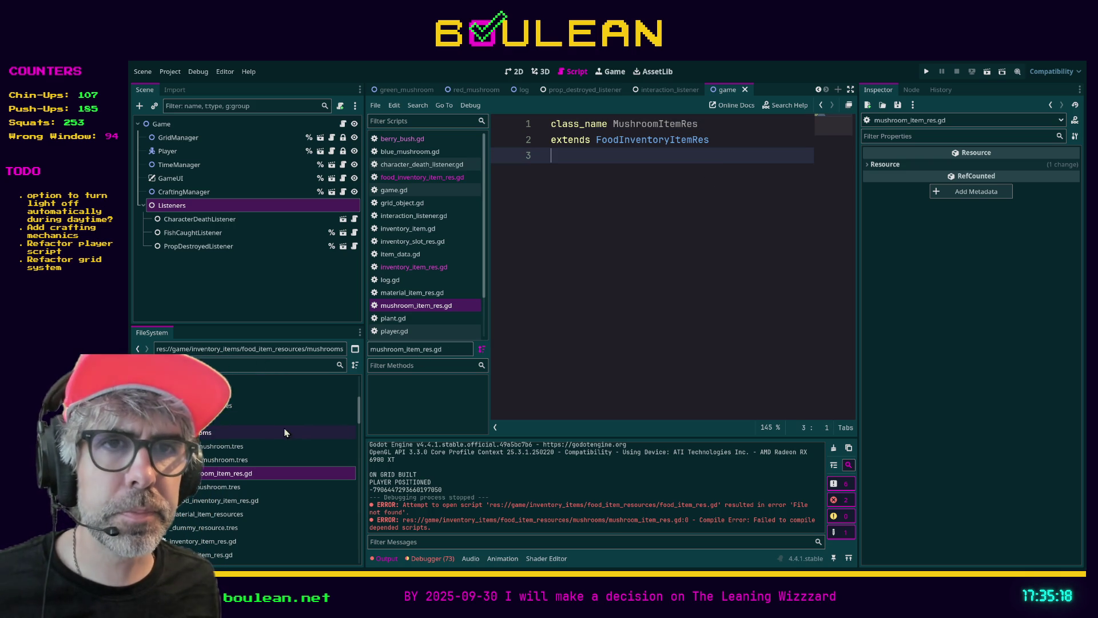
Rename food_inventory_item_res.gd to food_item_res.gd
click(224, 500)
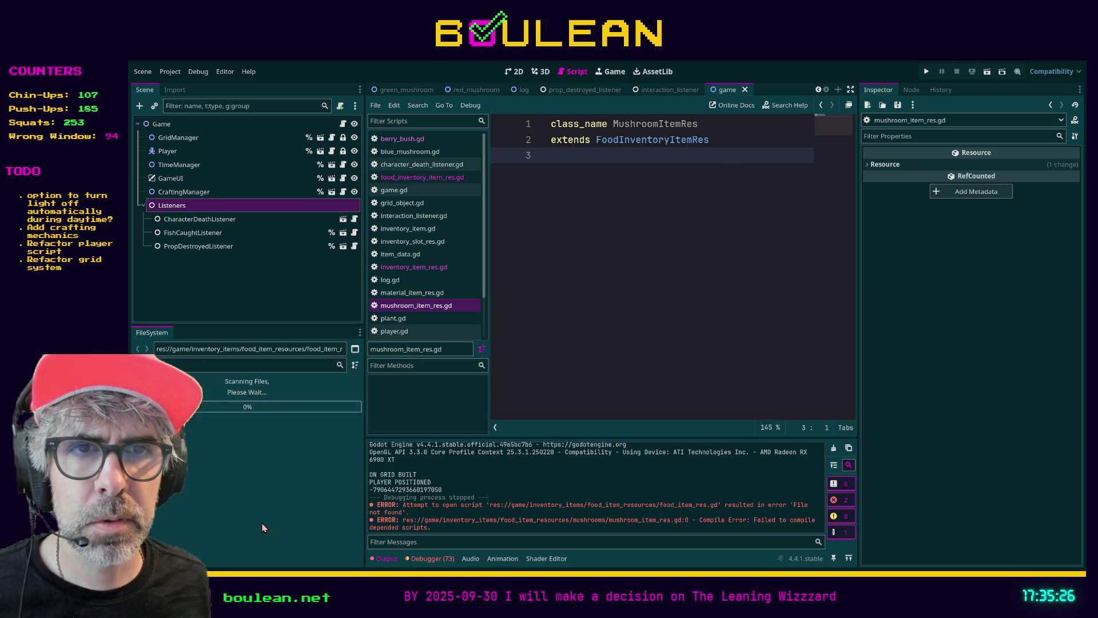
key(F2)
text(food_item_res)
key(Return)
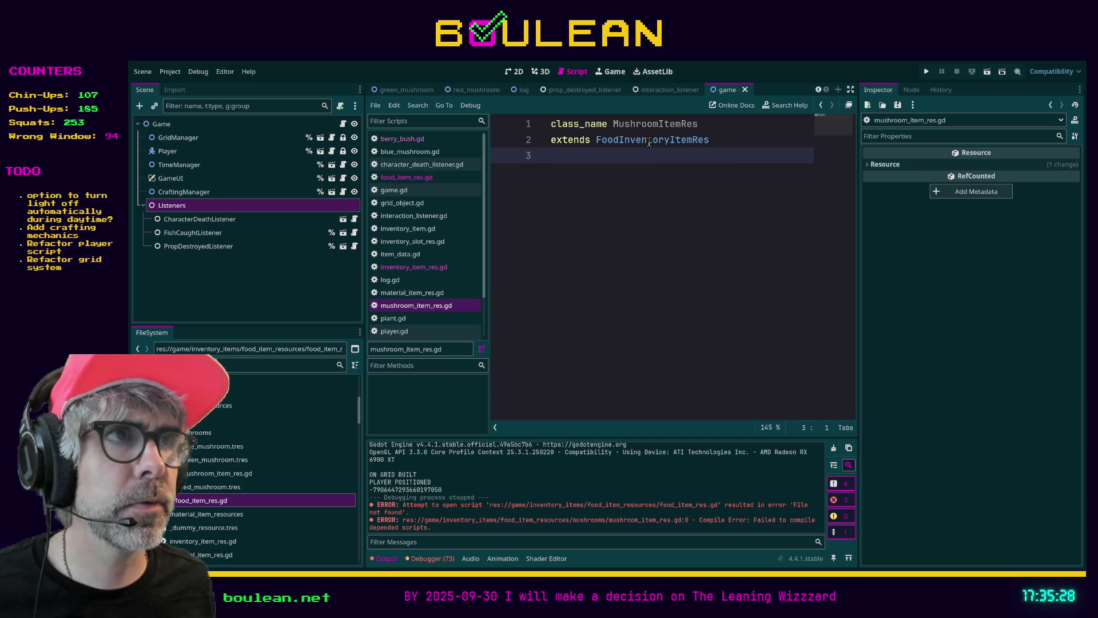
Change the mushroom script's base class to FoodItemRes and save
double_click(649, 142)
key(BackSpace)
text(FoodItemResource)
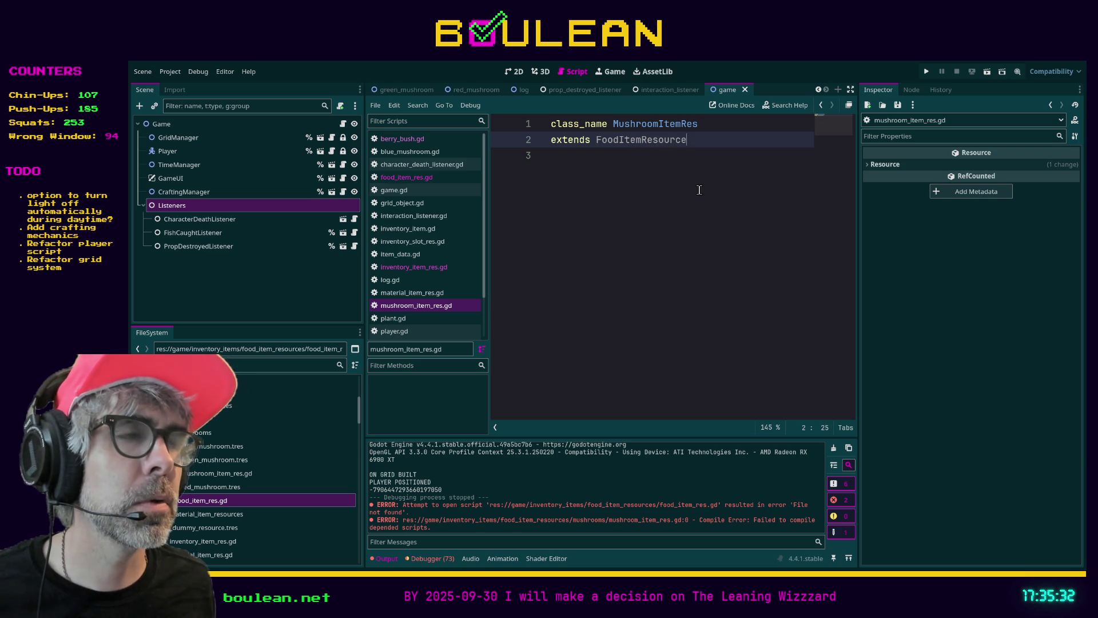
click(699, 190)
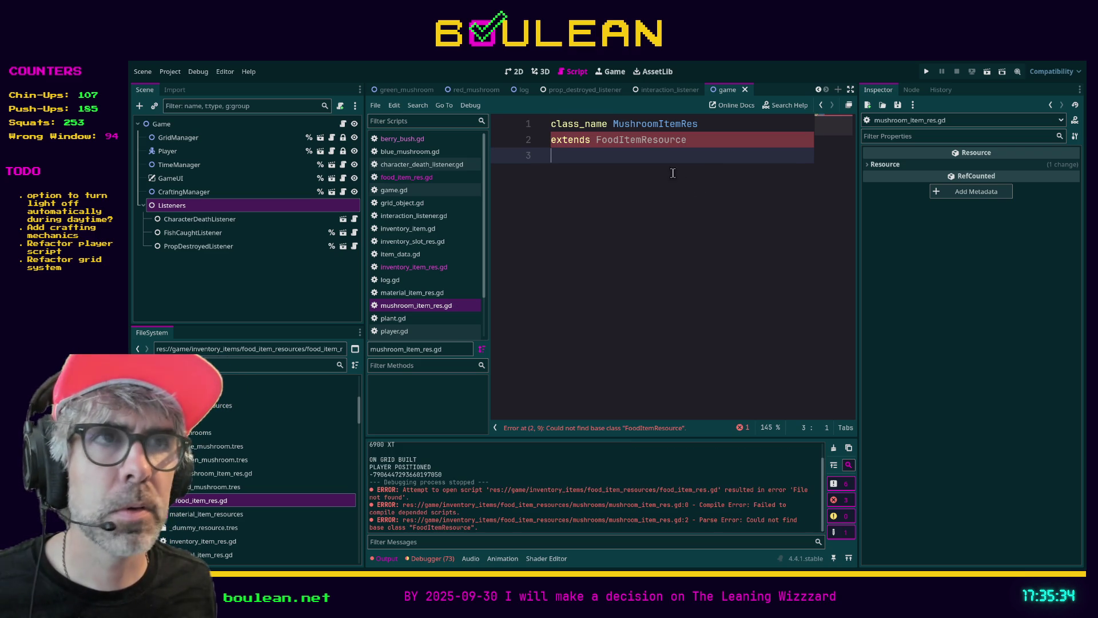
key(ctrl+z)
key(ctrl+z)
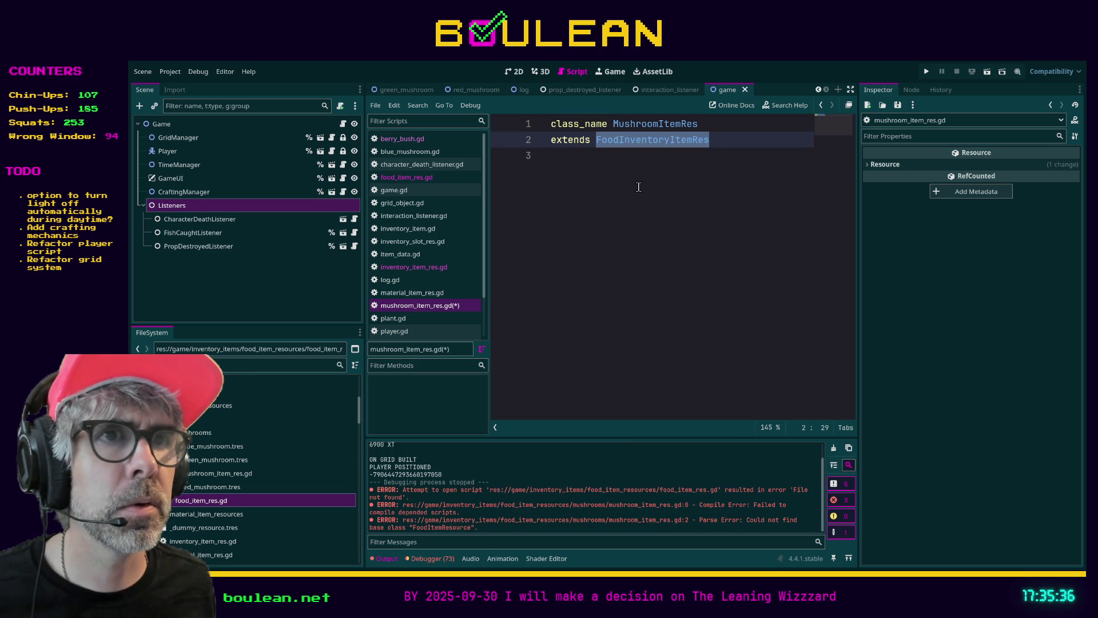
click(603, 207)
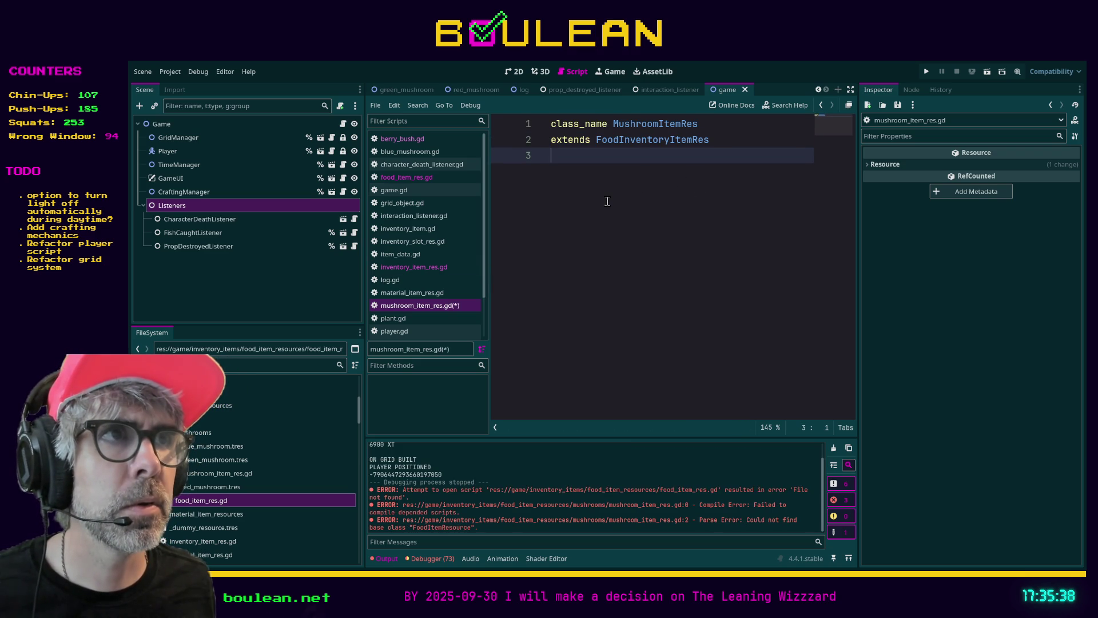
click(671, 142)
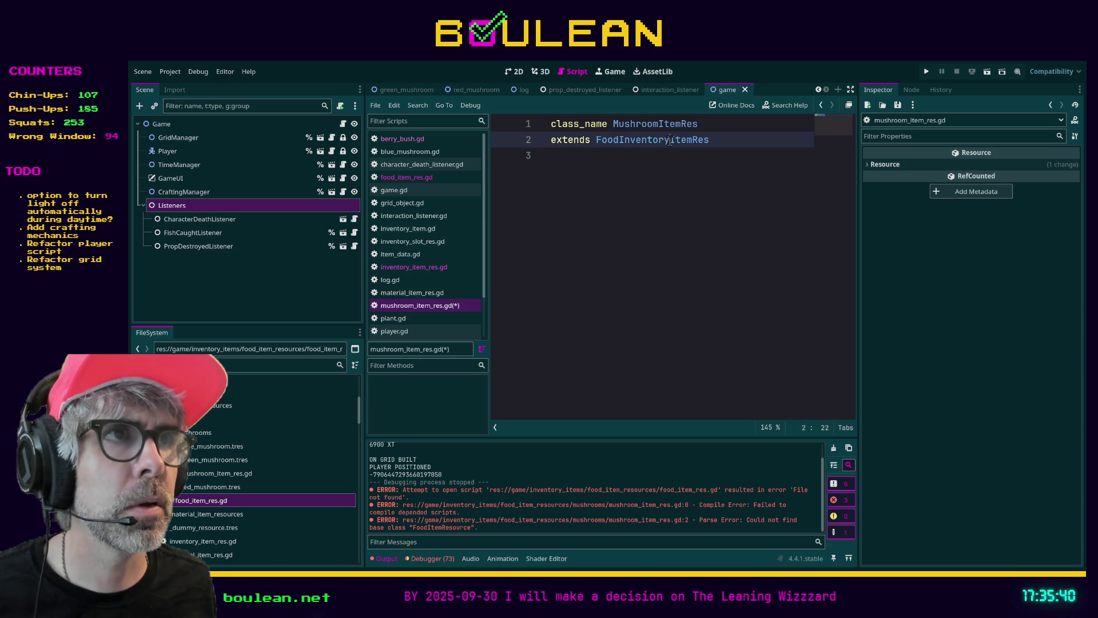
shift+click(622, 141)
key(BackSpace)
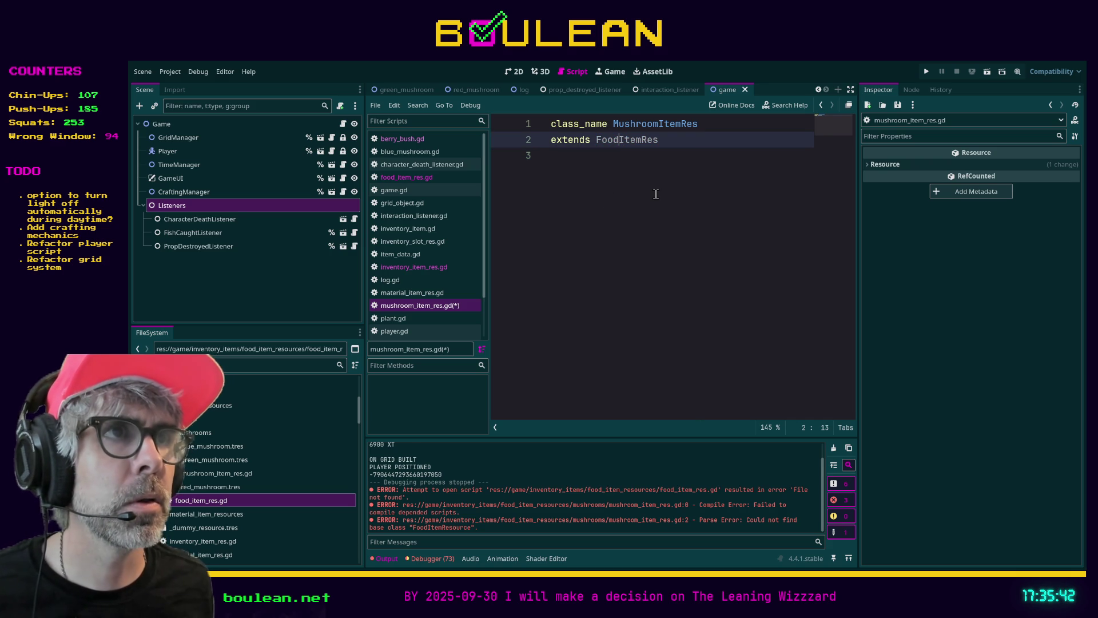
key(ctrl+s)
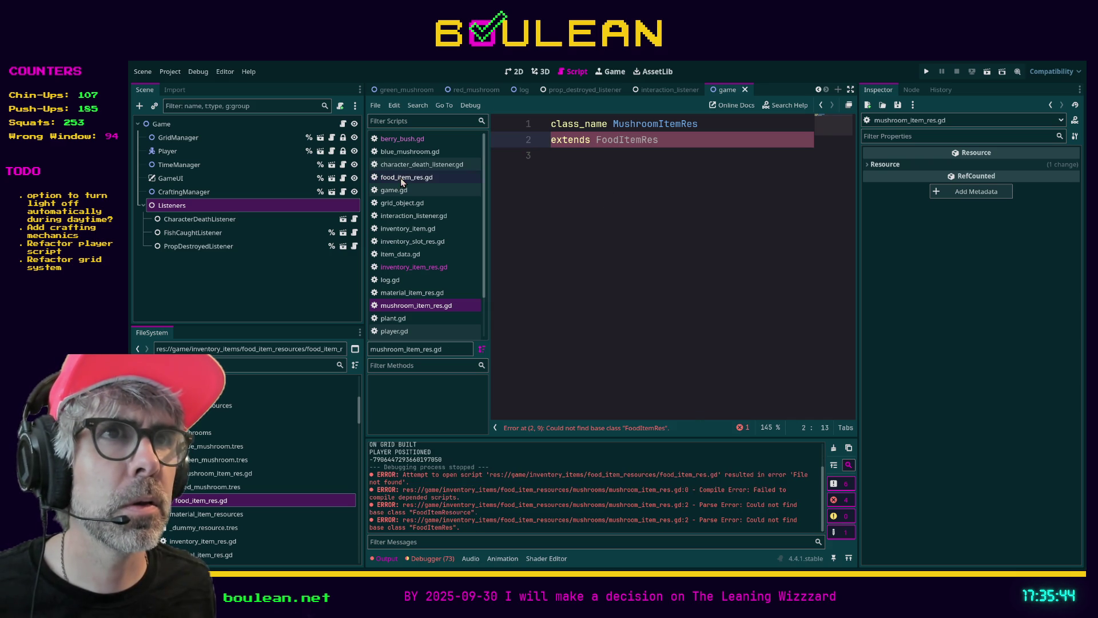
Make FoodInventoryItemRes in food_item_res.gd extend InventoryItemRes and save
click(402, 179)
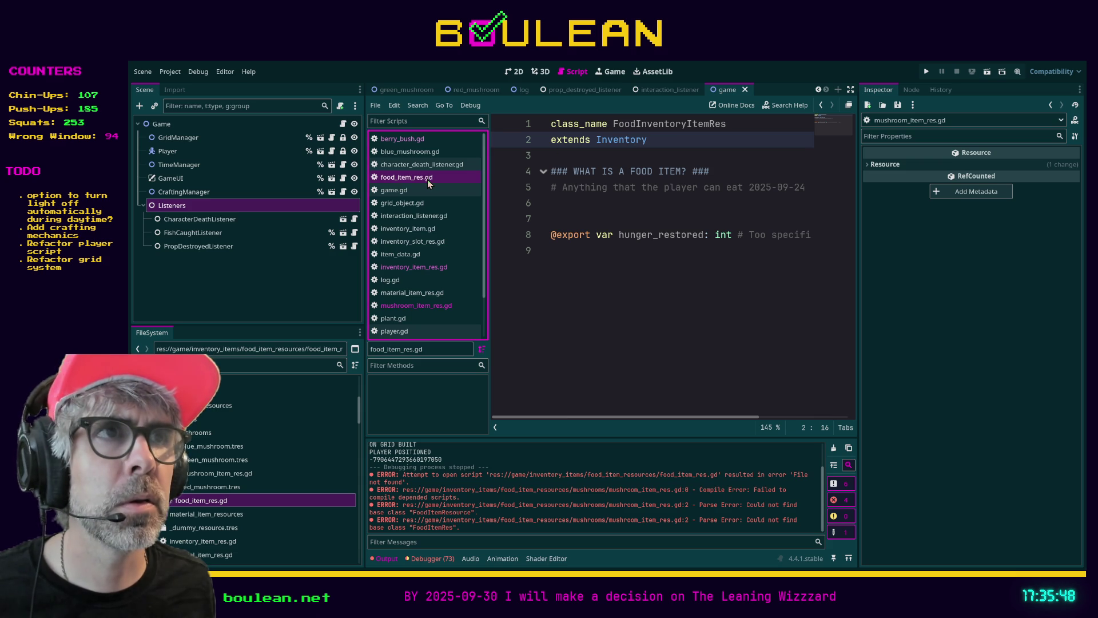
double_click(617, 140)
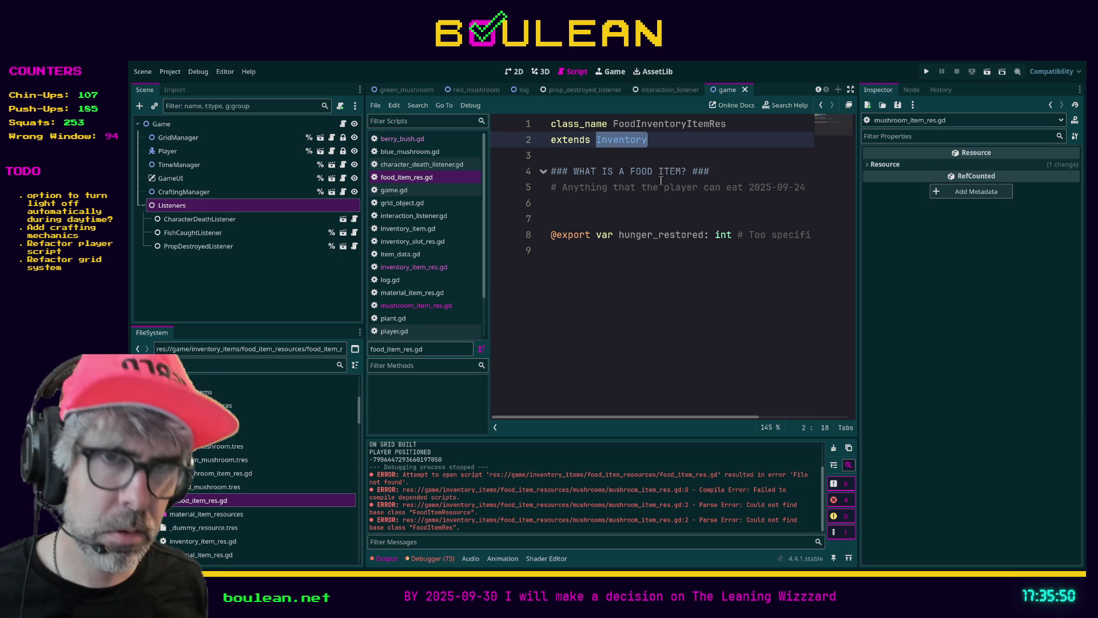
text(Inv)
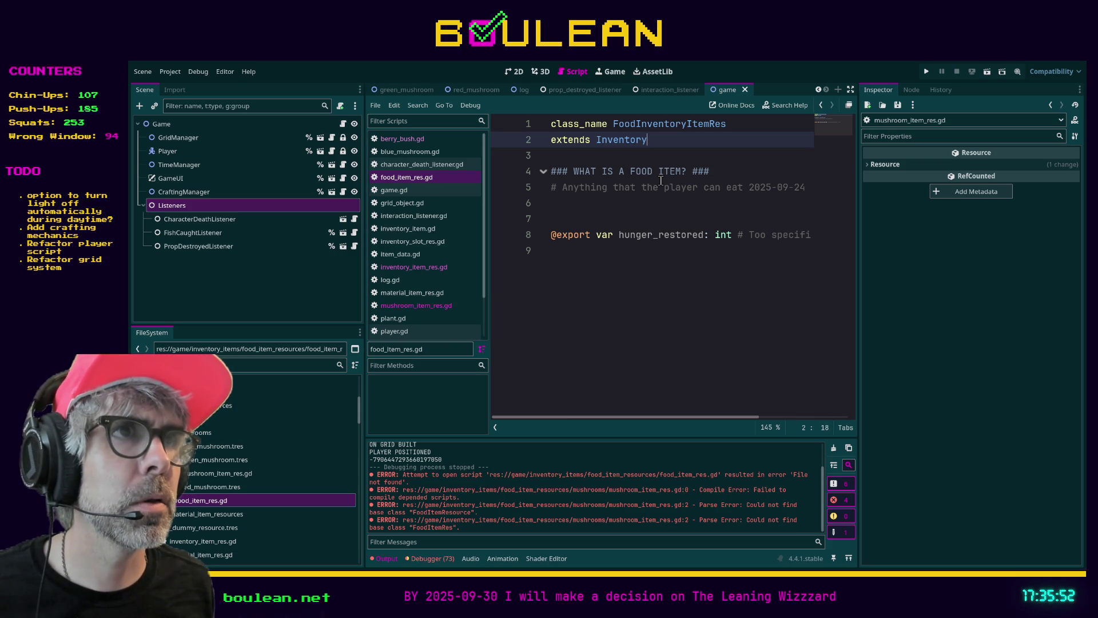
text(Ite)
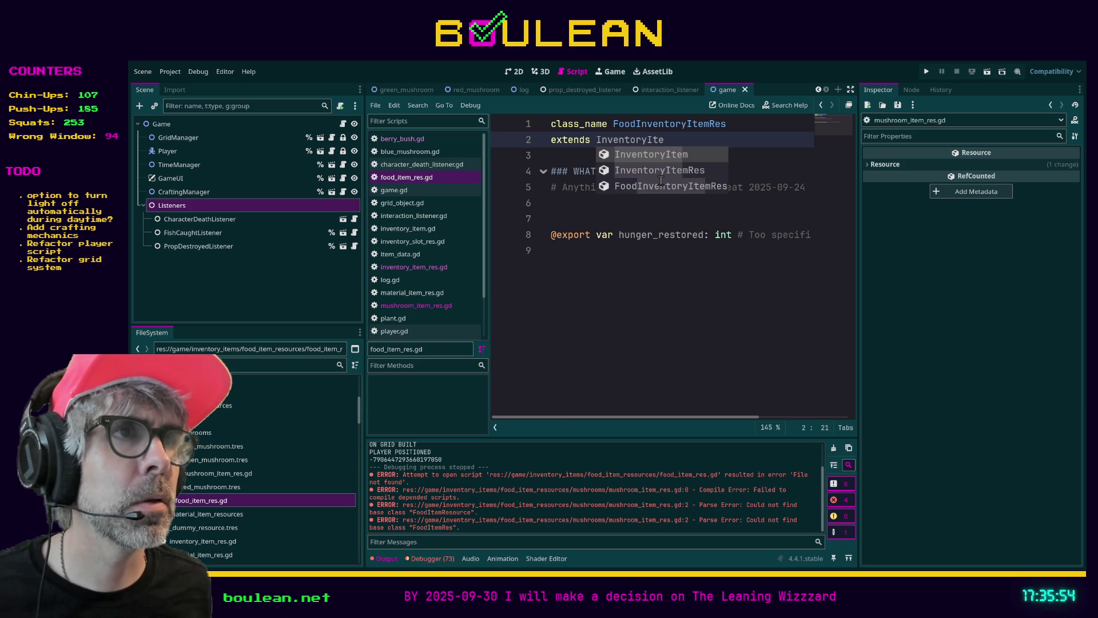
key(Down)
key(Return)
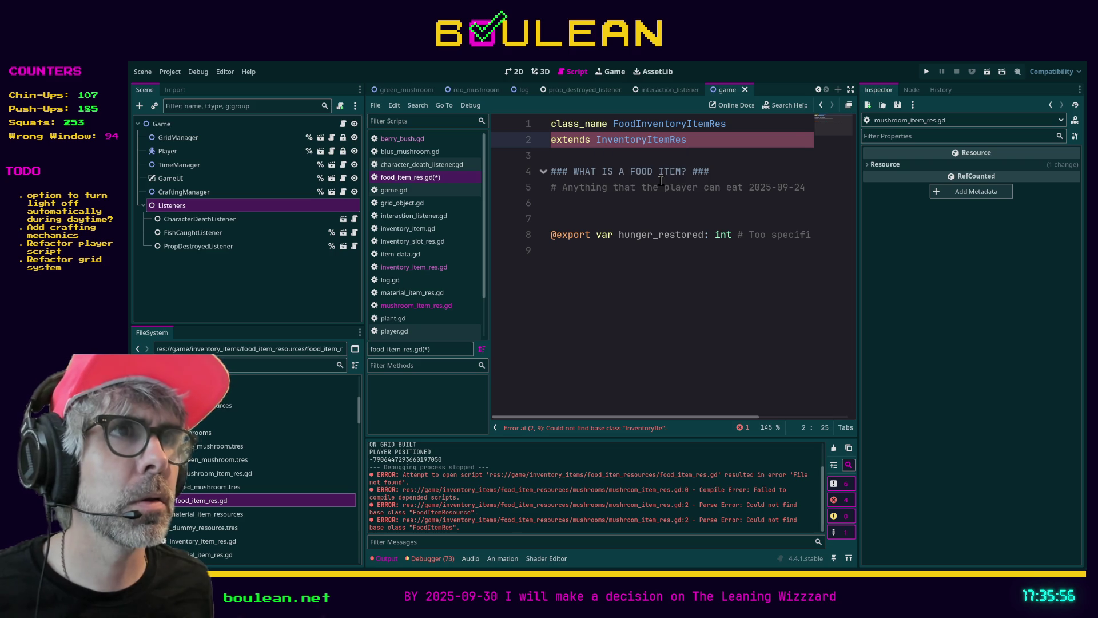
click(726, 155)
key(ctrl+s)
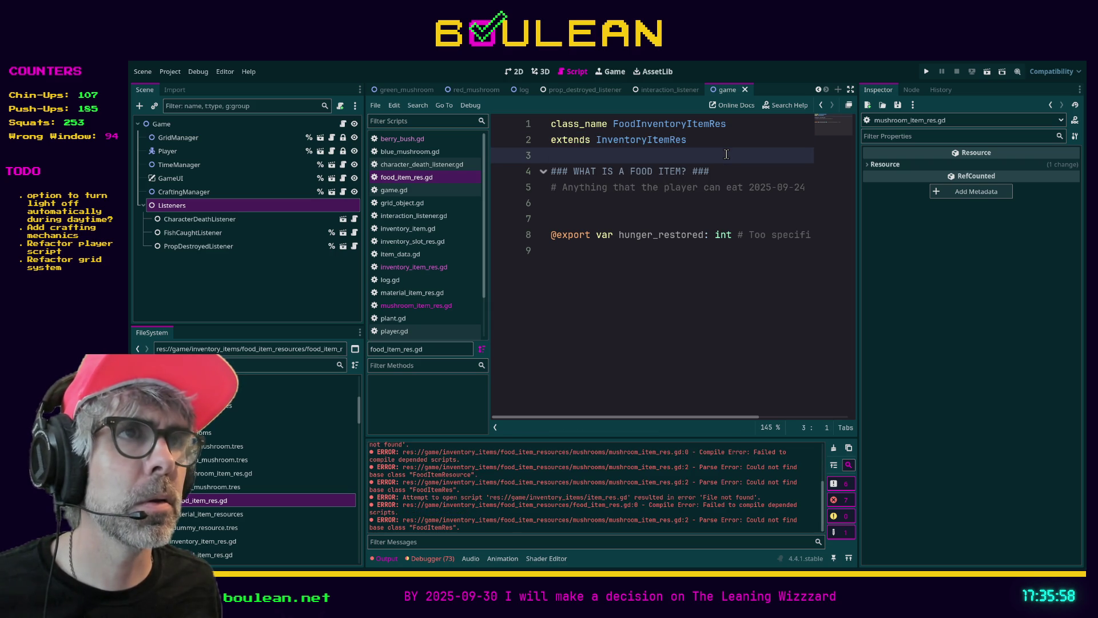
Close berry_bush.gd and switch to the blue_mushroom.gd script
click(433, 141)
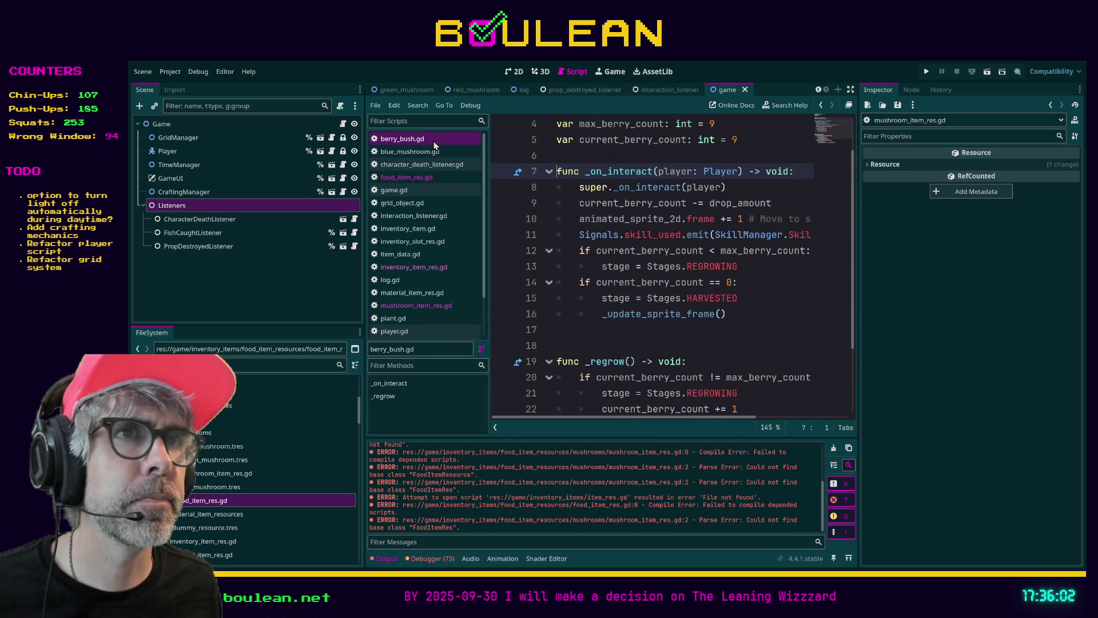
key(ctrl+w)
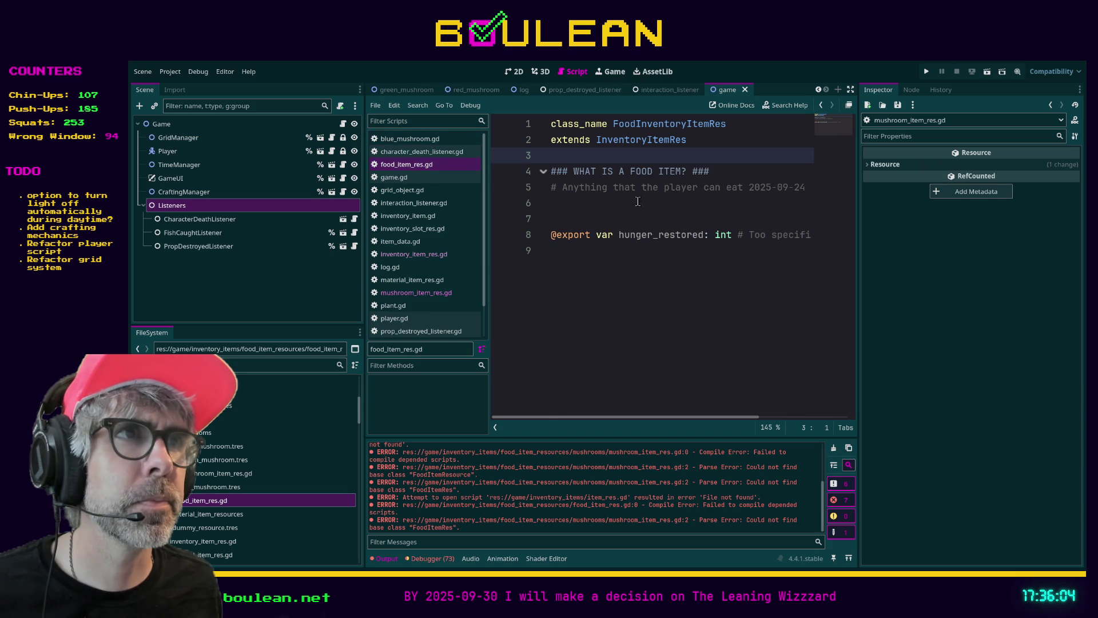
click(410, 139)
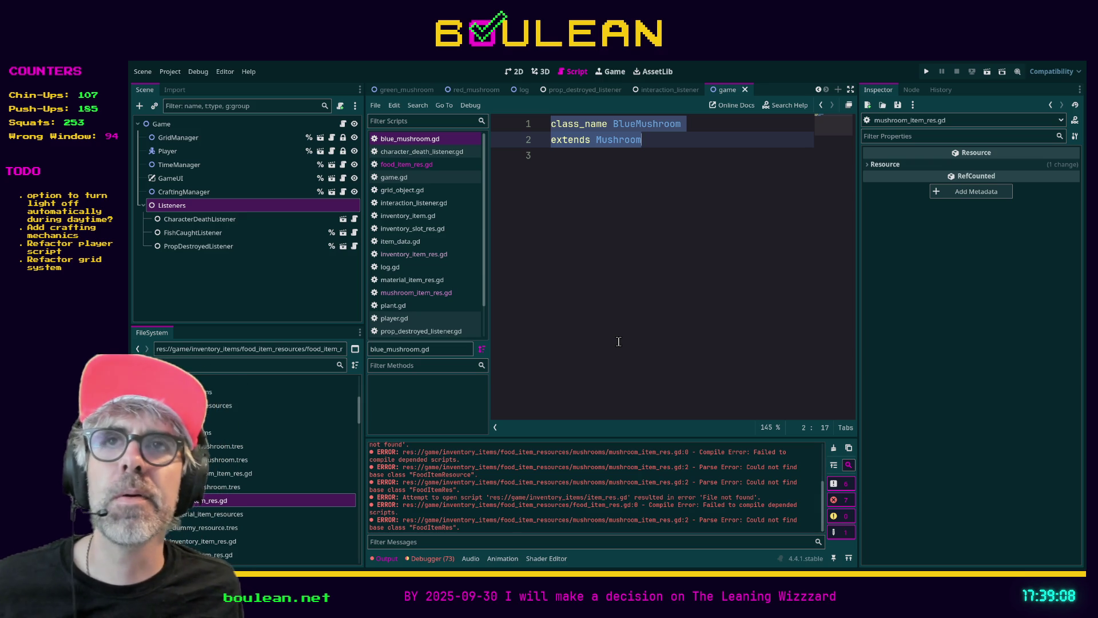
Open mushroom_item_res.gd and then food_item_res.gd from the mushrooms folder
click(587, 297)
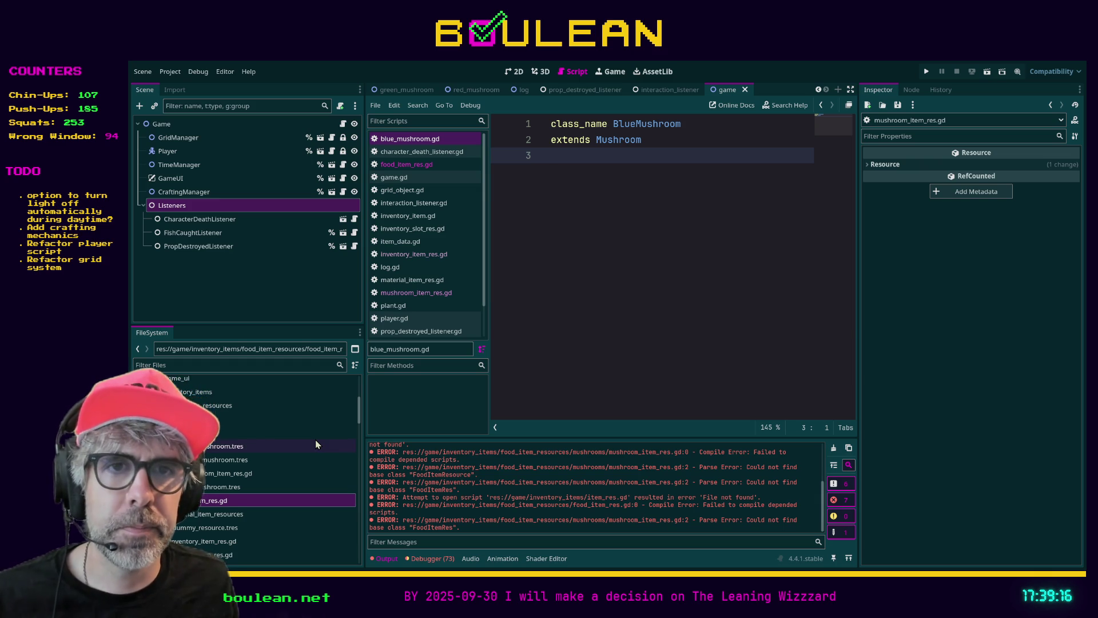
scroll(315, 439, down, 2)
click(226, 422)
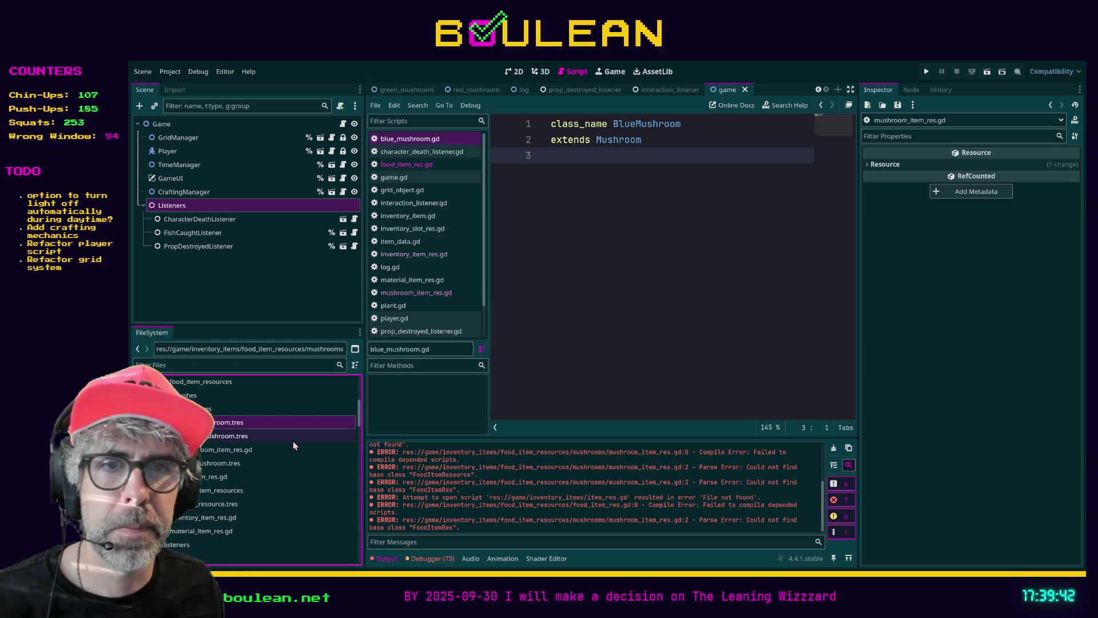
double_click(238, 455)
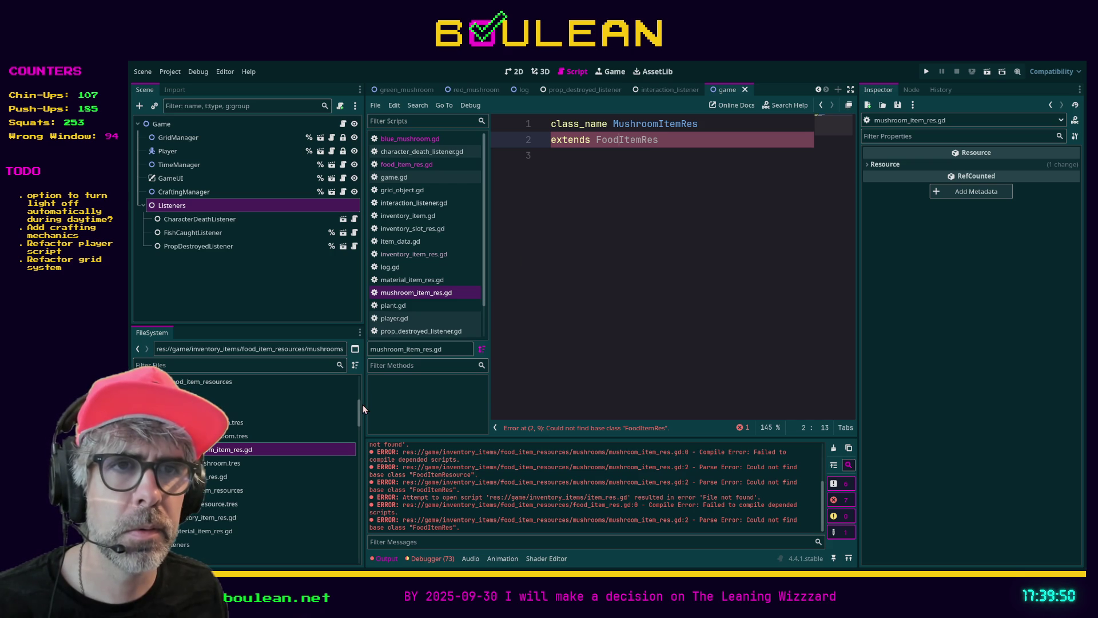
drag(359, 412, 360, 411)
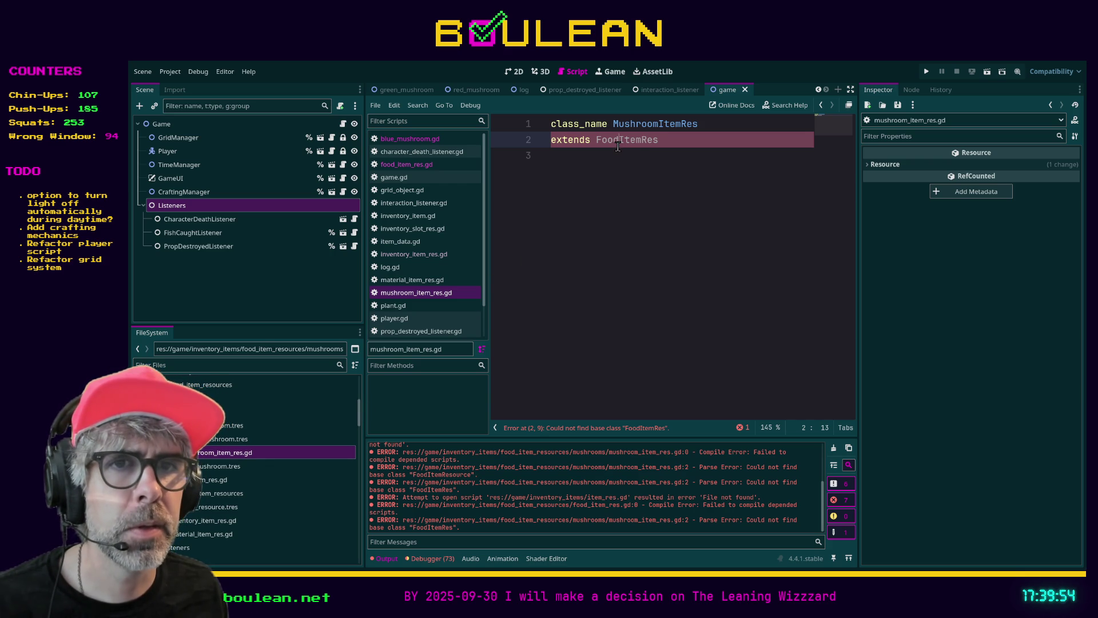
double_click(225, 482)
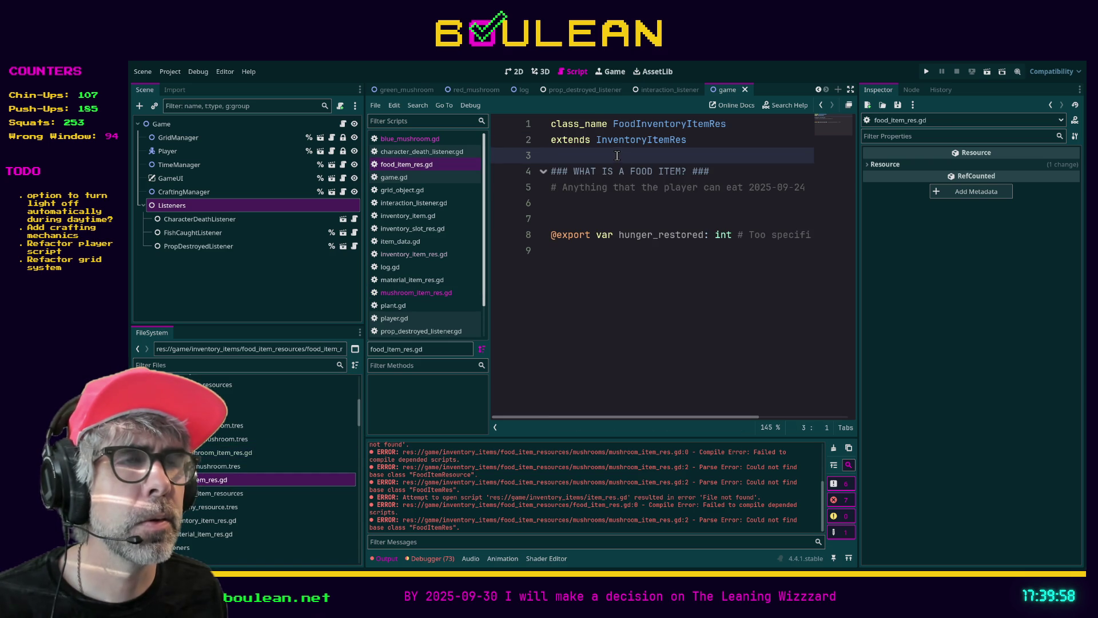
Rename the food class to FoodItemRes extending ItemRes and save food_item_res.gd
click(686, 124)
shift+click(637, 125)
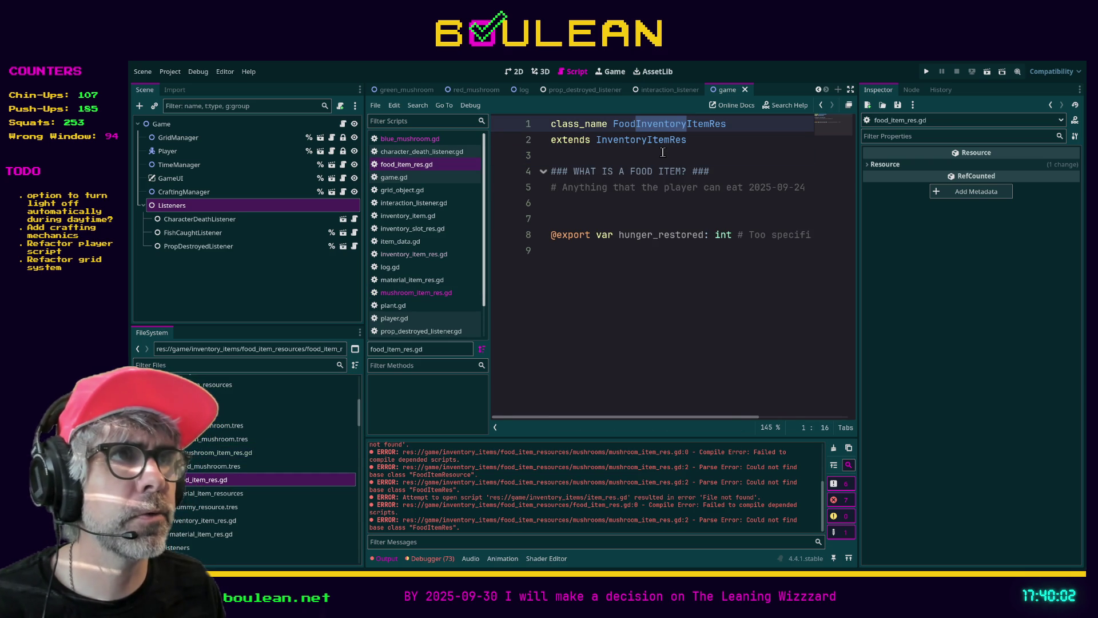
key(BackSpace)
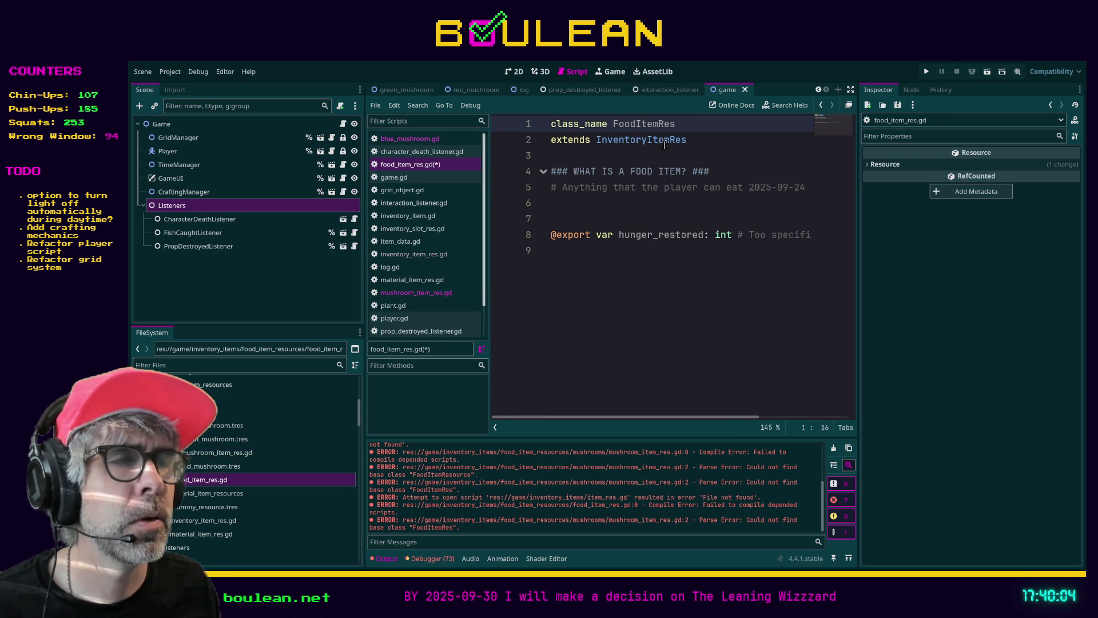
click(647, 140)
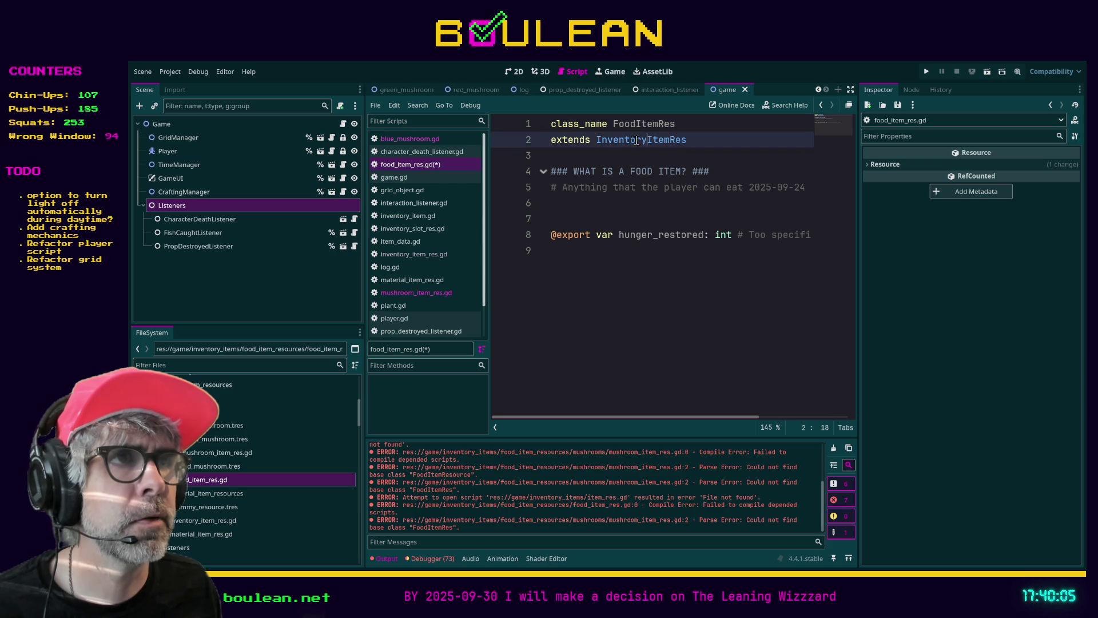
shift+click(602, 140)
key(BackSpace)
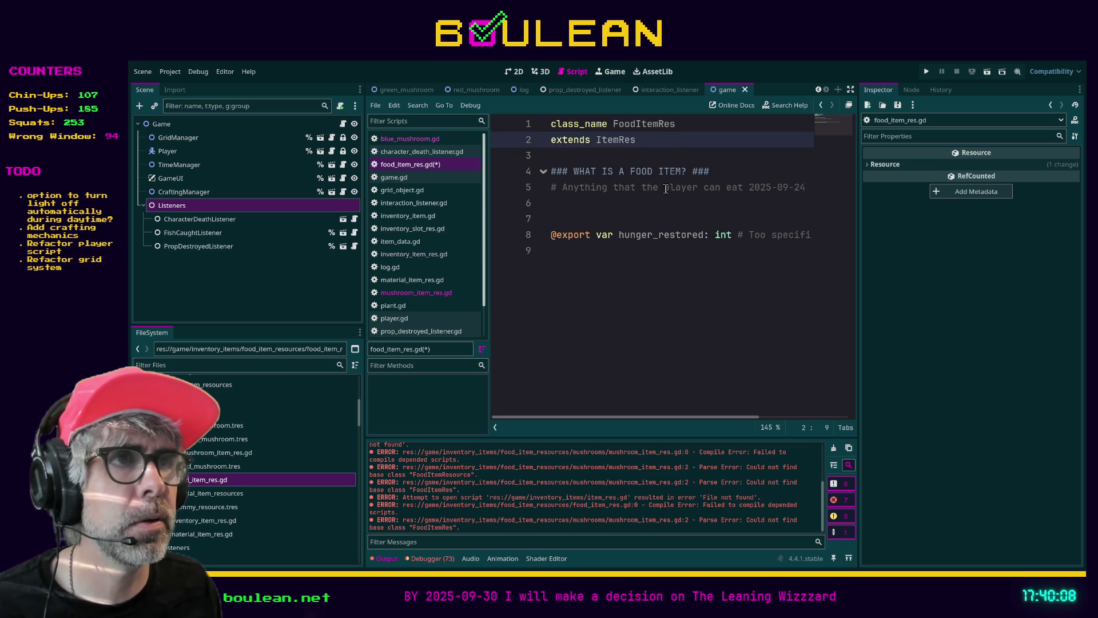
click(666, 206)
key(ctrl+s)
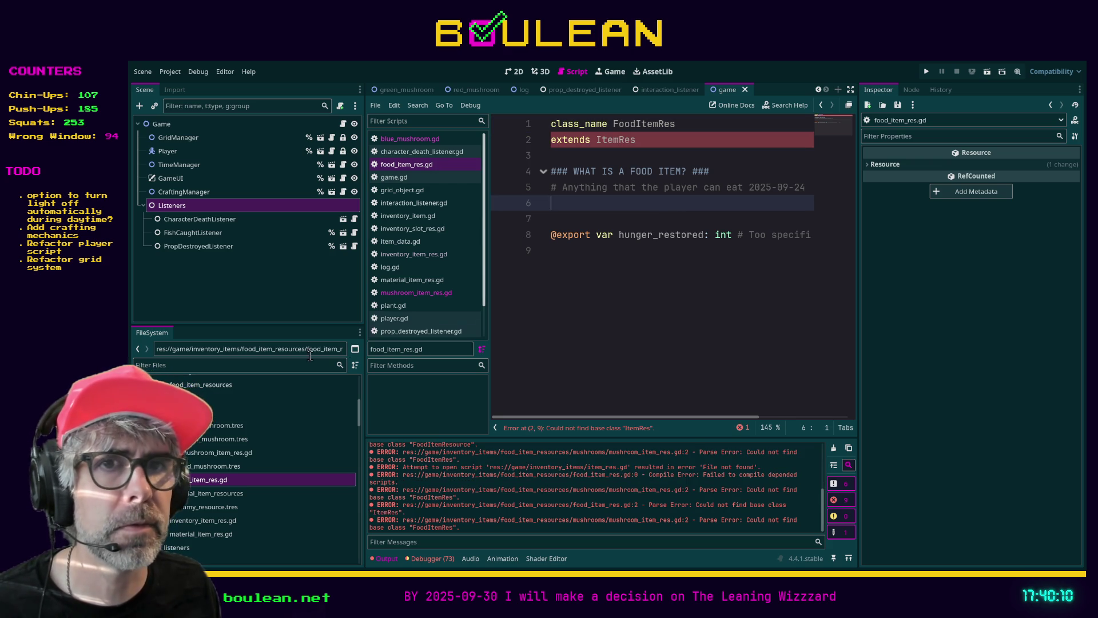
Rename the class in inventory_item_res.gd from InventoryItemRes to ItemRes and save
click(217, 523)
double_click(217, 523)
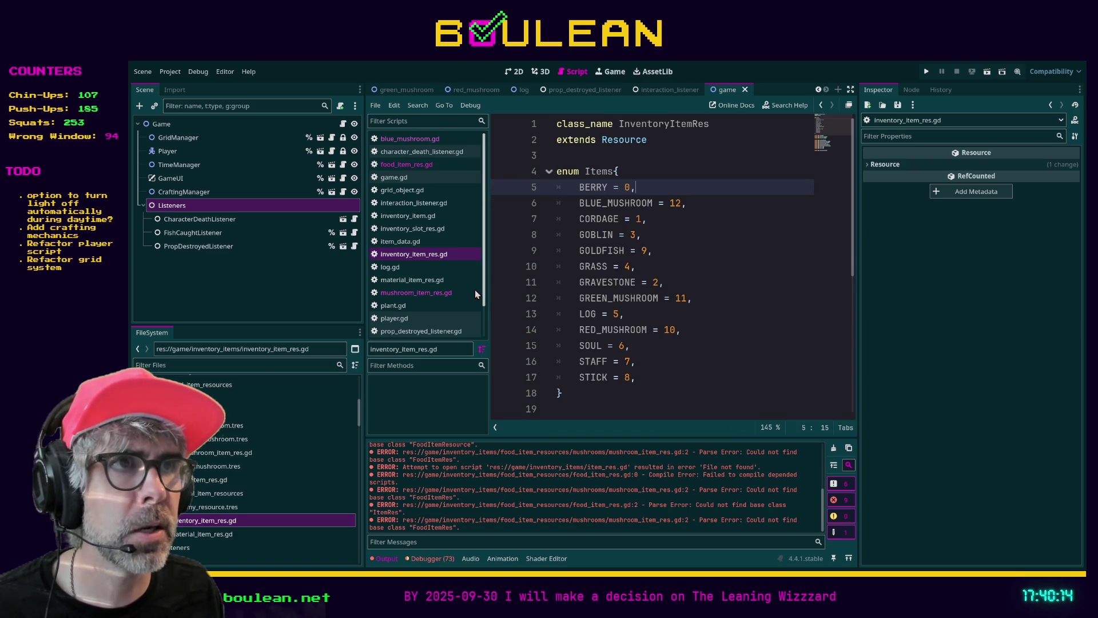
click(670, 124)
shift+click(622, 124)
key(BackSpace)
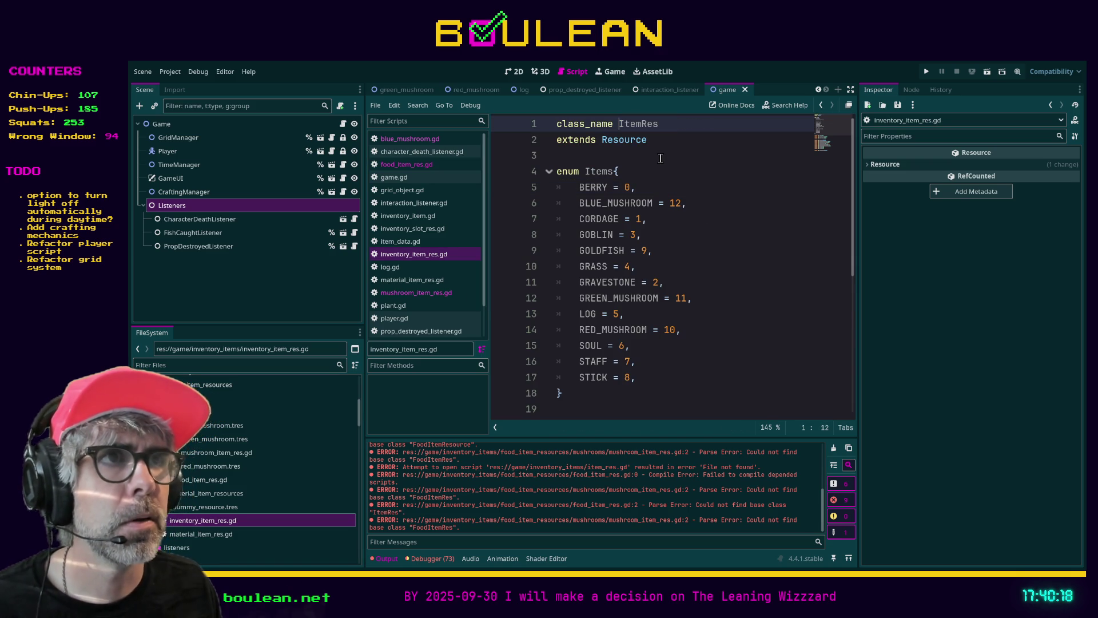
click(661, 158)
key(ctrl+s)
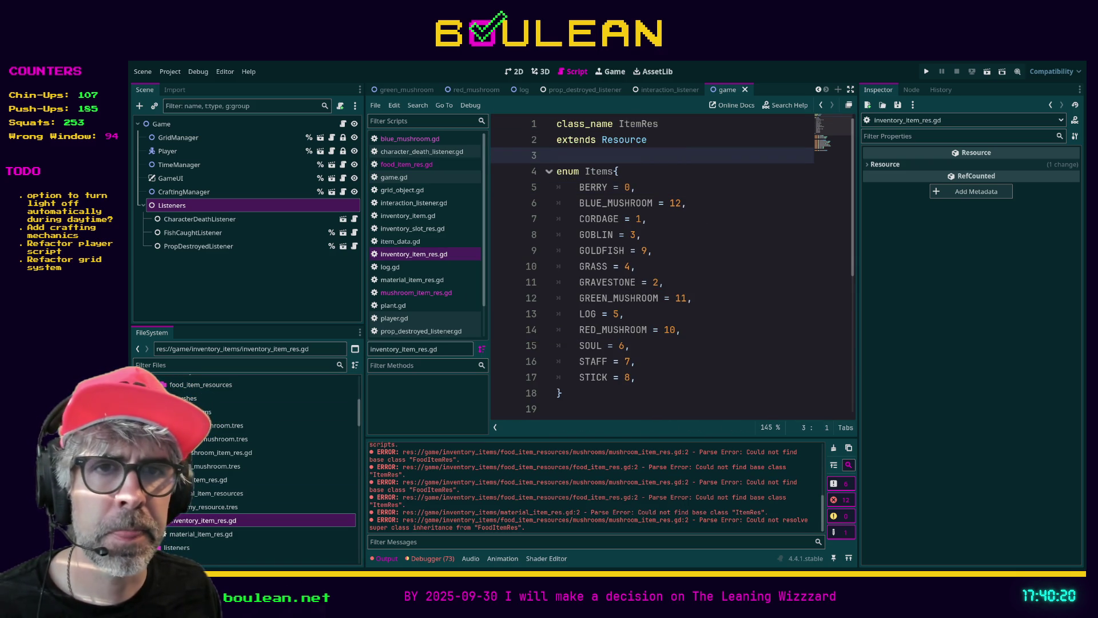
Move material_item_res.gd into material_item_resources and open it to review MaterialItemRes
click(177, 535)
drag(176, 534, 195, 493)
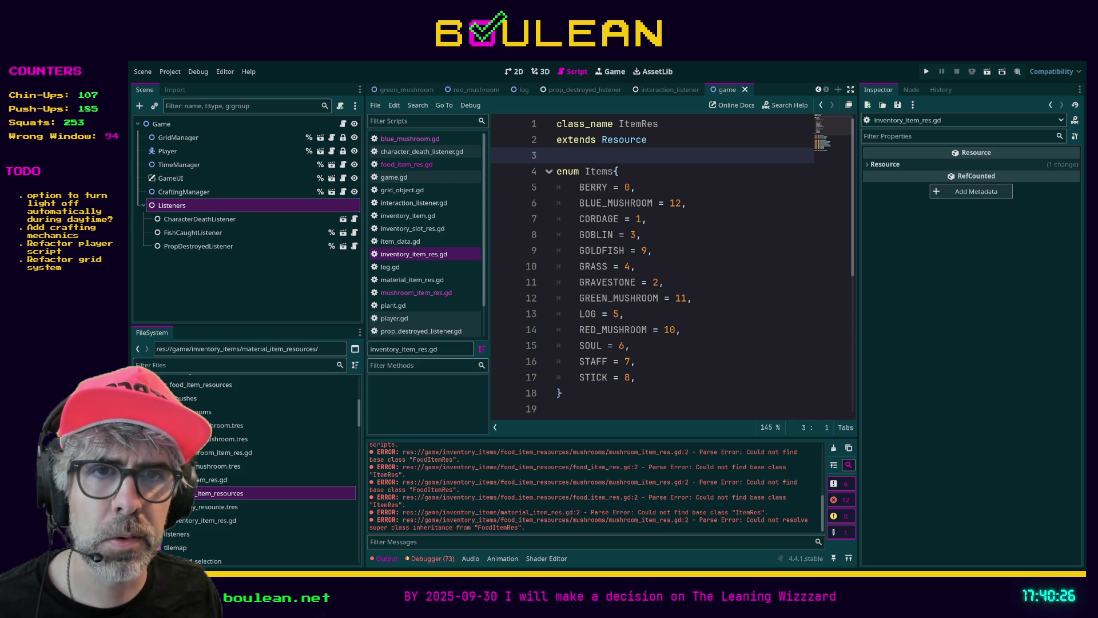
double_click(190, 510)
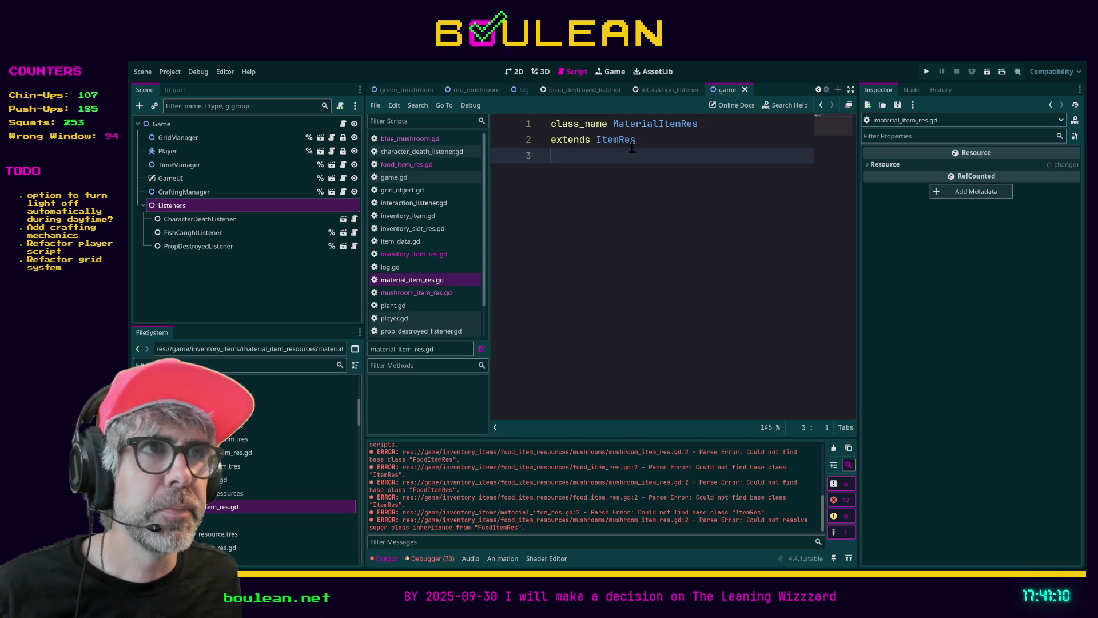
key(Up)
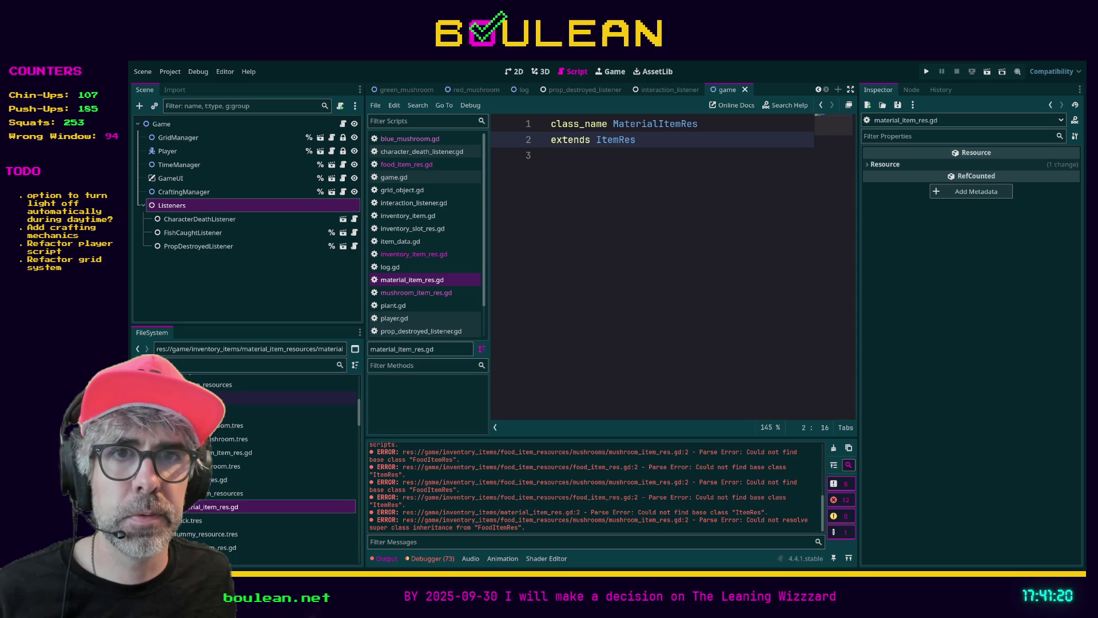
click(172, 411)
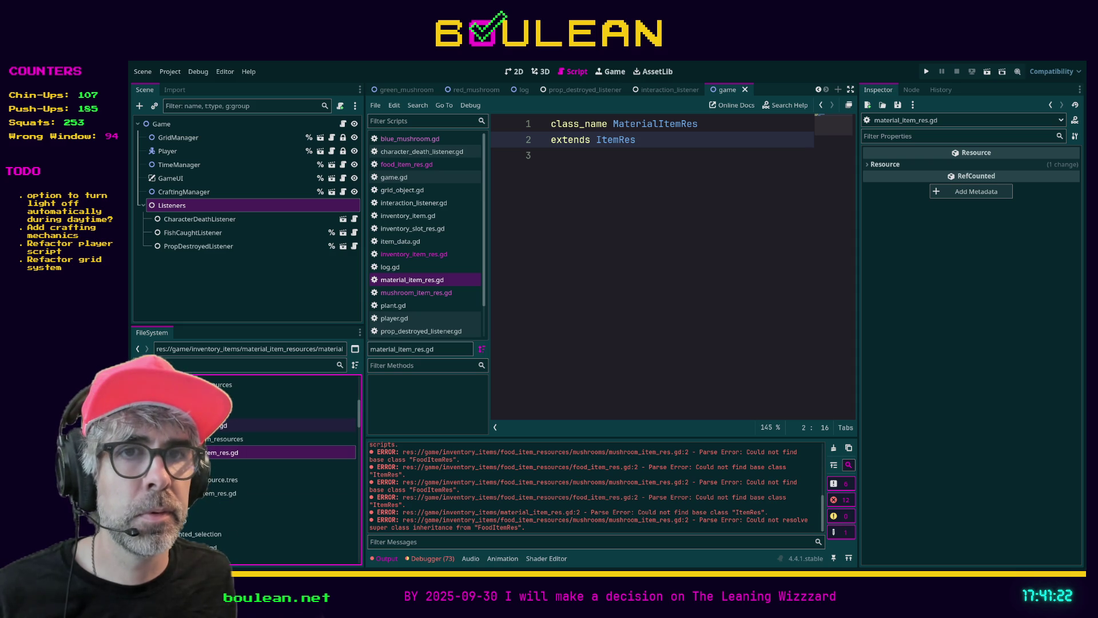
Save food_item_res.gd and open material_item_res.gd
double_click(223, 426)
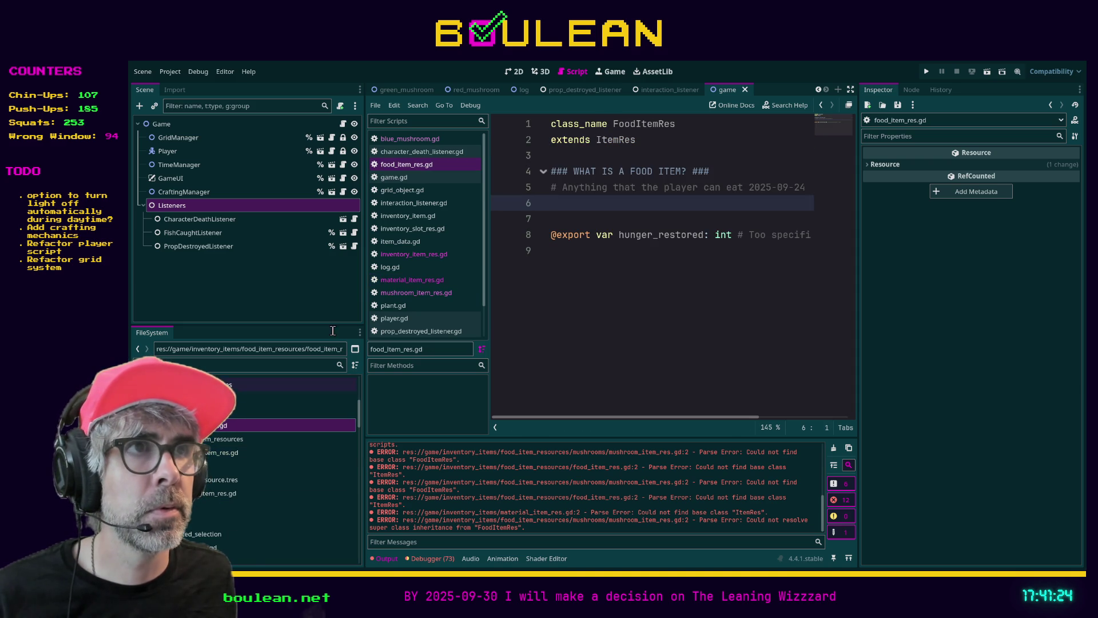
click(601, 326)
key(ctrl+s)
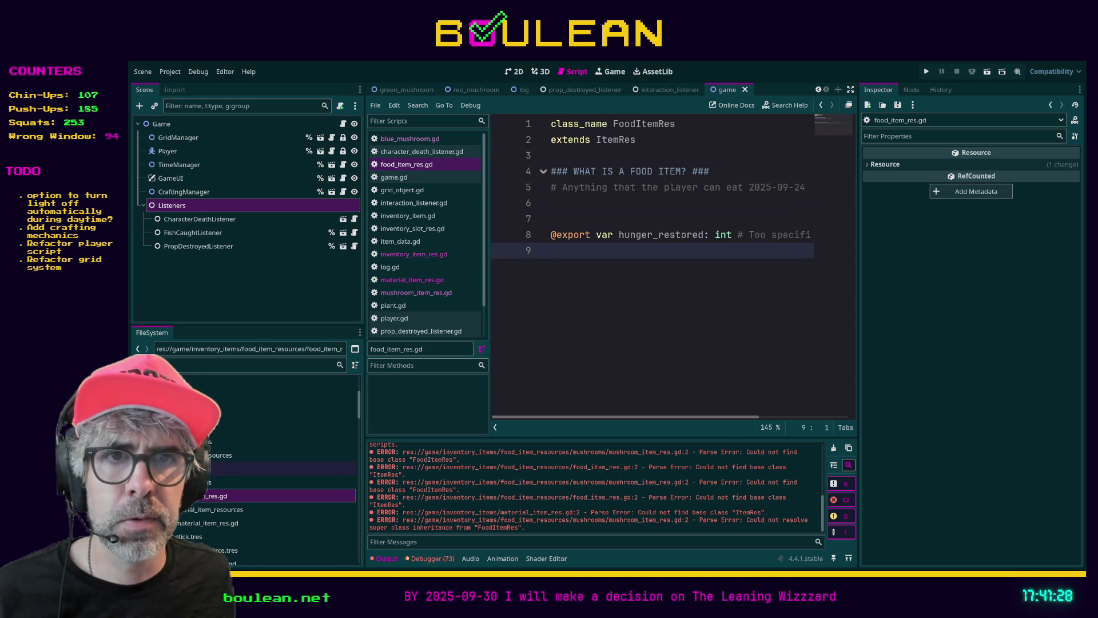
click(188, 454)
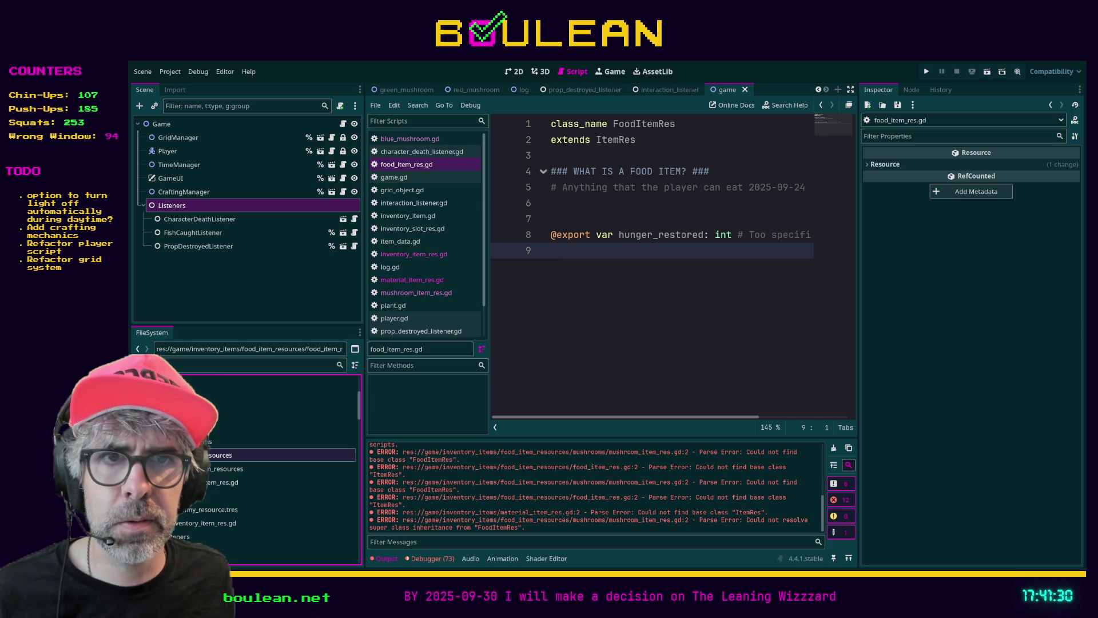
double_click(203, 482)
Rename inventory_item_res.gd to item_res.gd
click(187, 501)
double_click(187, 501)
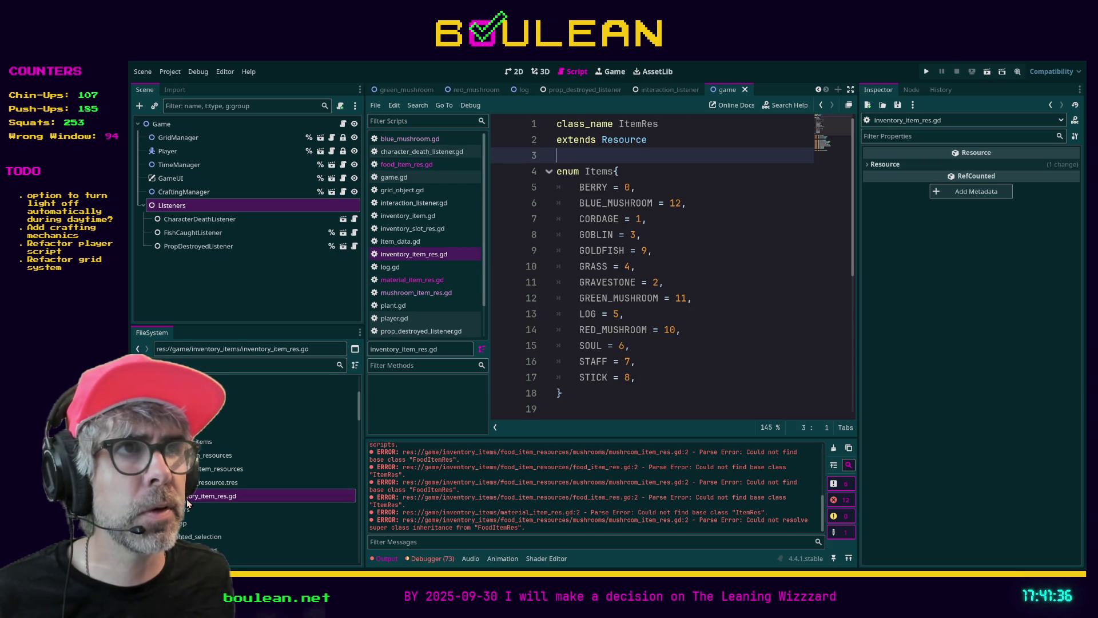
click(200, 497)
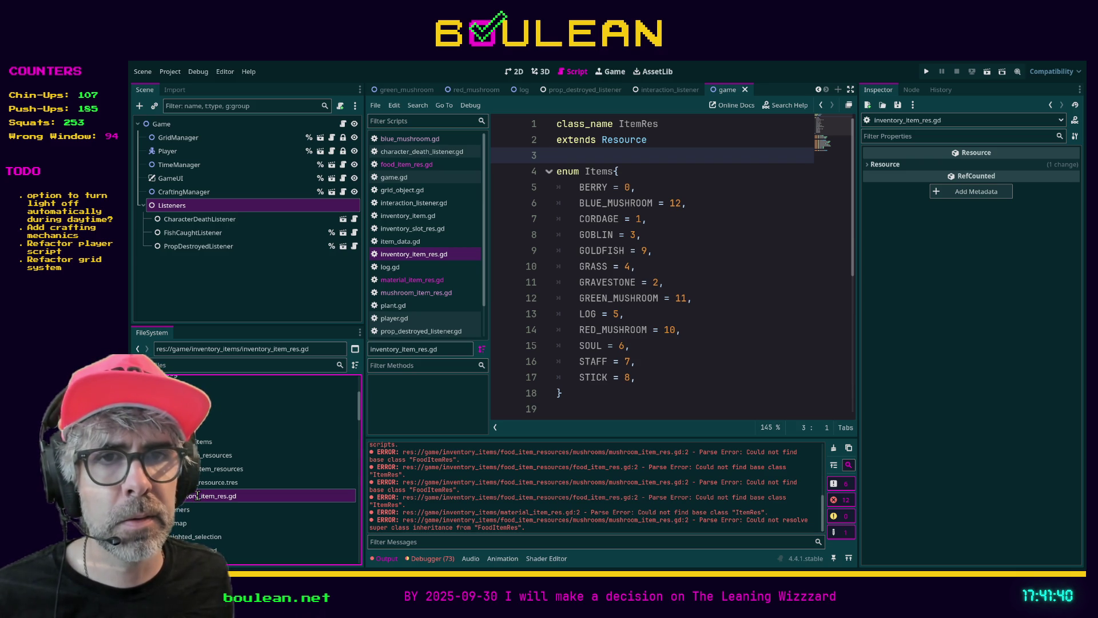
key(F2)
text(item_res)
key(Return)
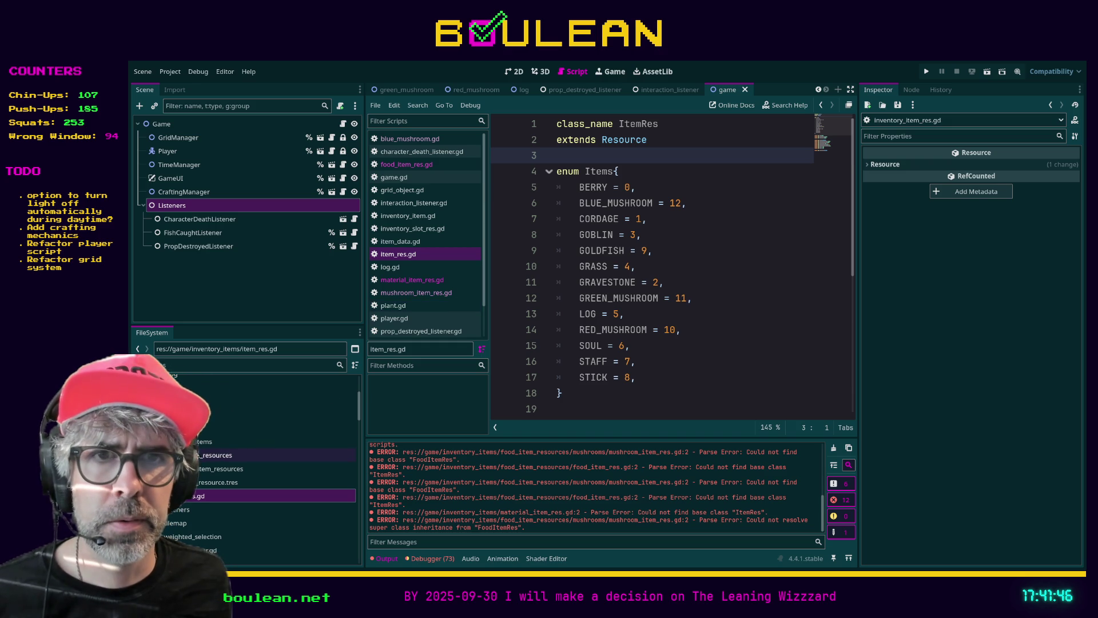
Open item_res.gd from the items folder and add a new line for a comment
click(269, 441)
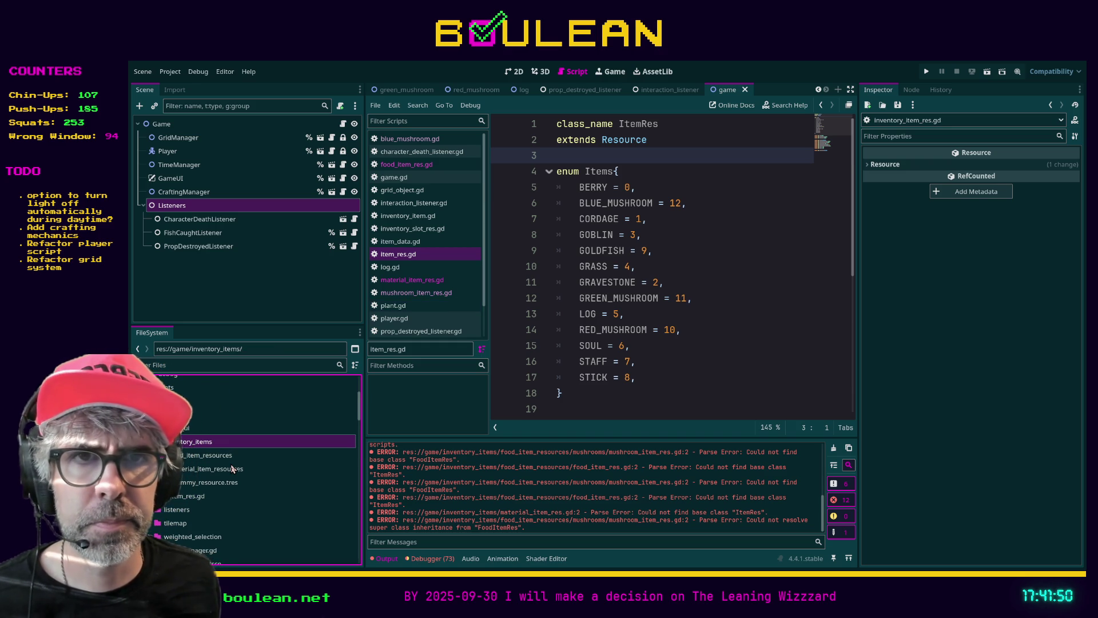
double_click(190, 445)
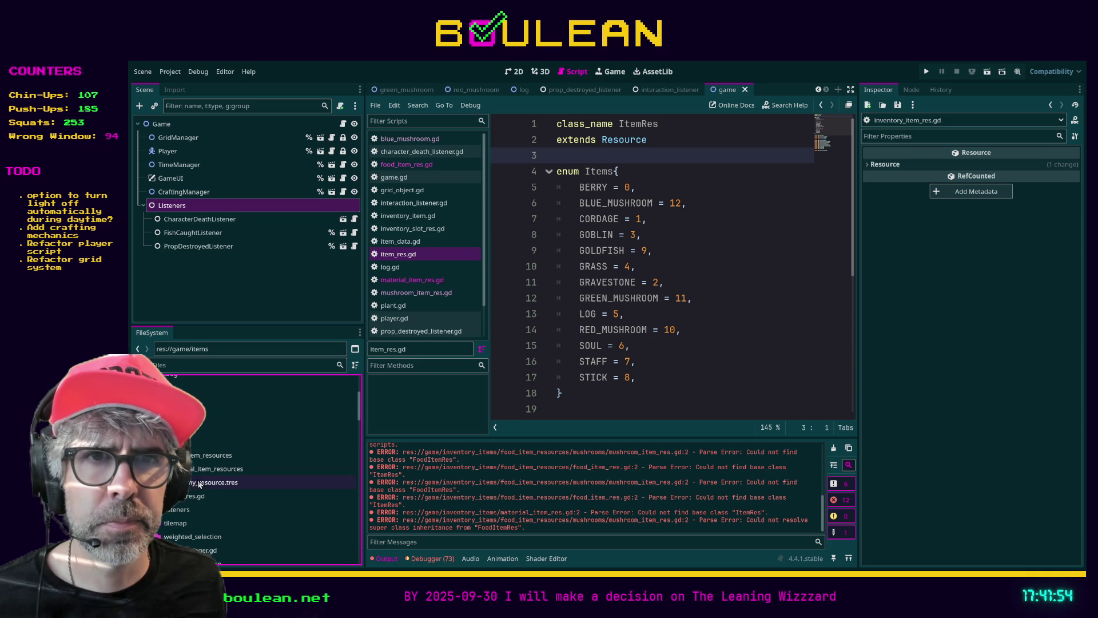
double_click(198, 496)
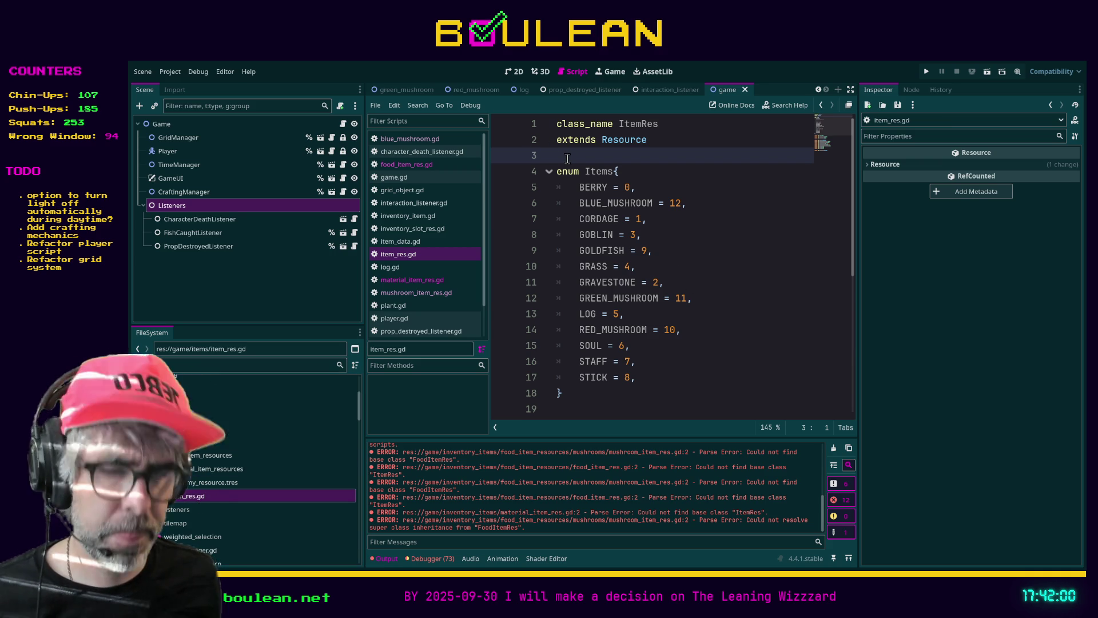
key(Return)
key(Return)
Add the '# Q. WHAT IS AN ITEM?' comment above the enum, plus an answer line about inventory items
key(Up)
text(# WHAT IS AN I)
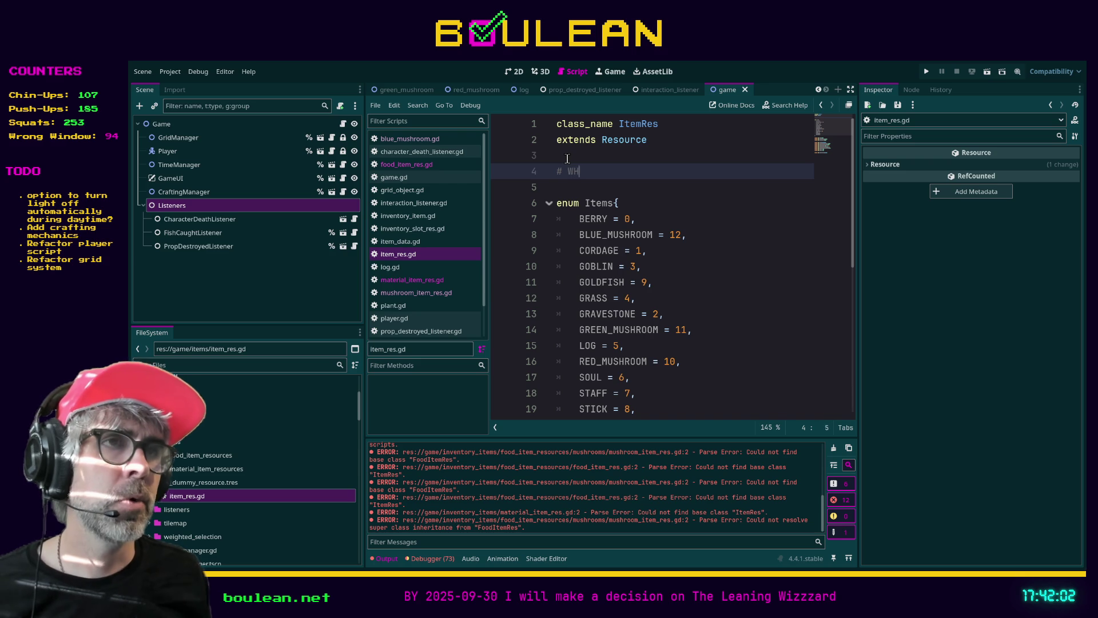
text(TEM)
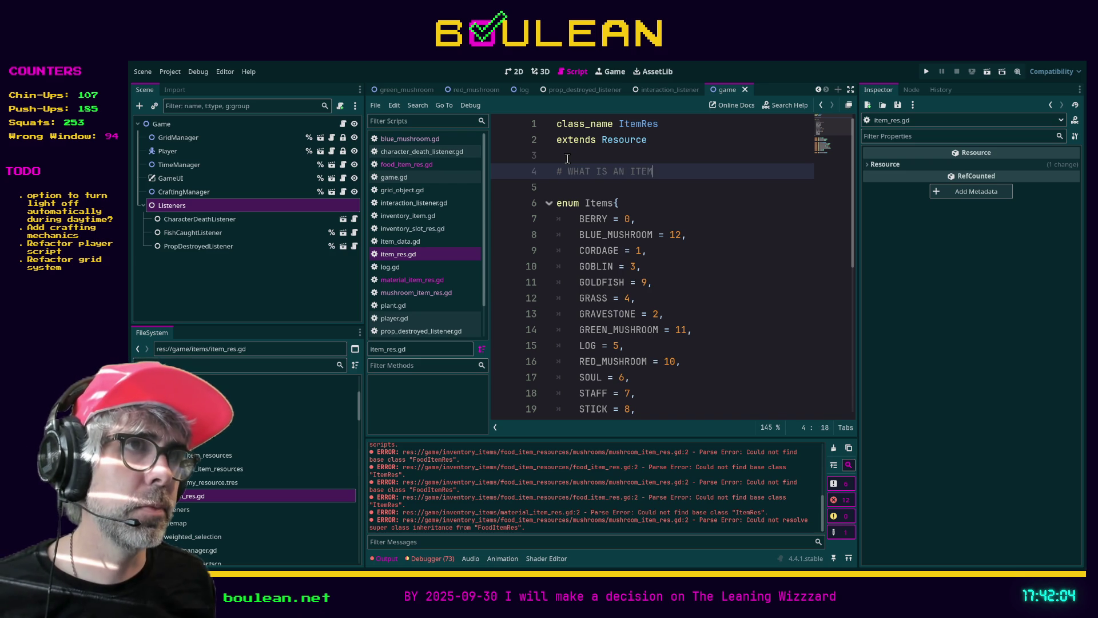
text(?)
click(568, 171)
text(Q.)
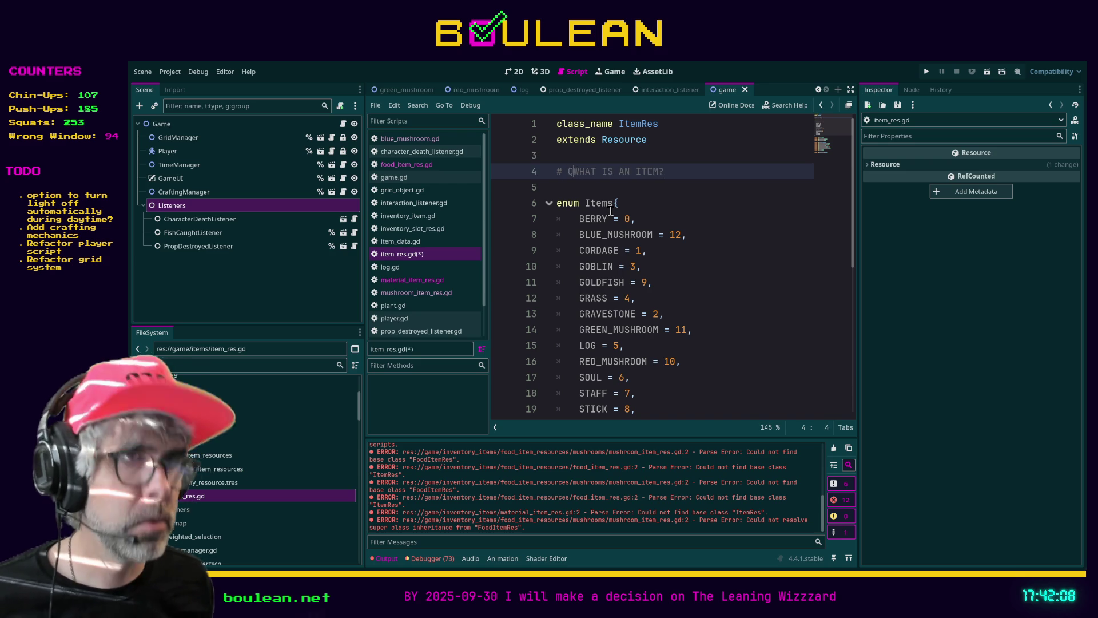
key(Down)
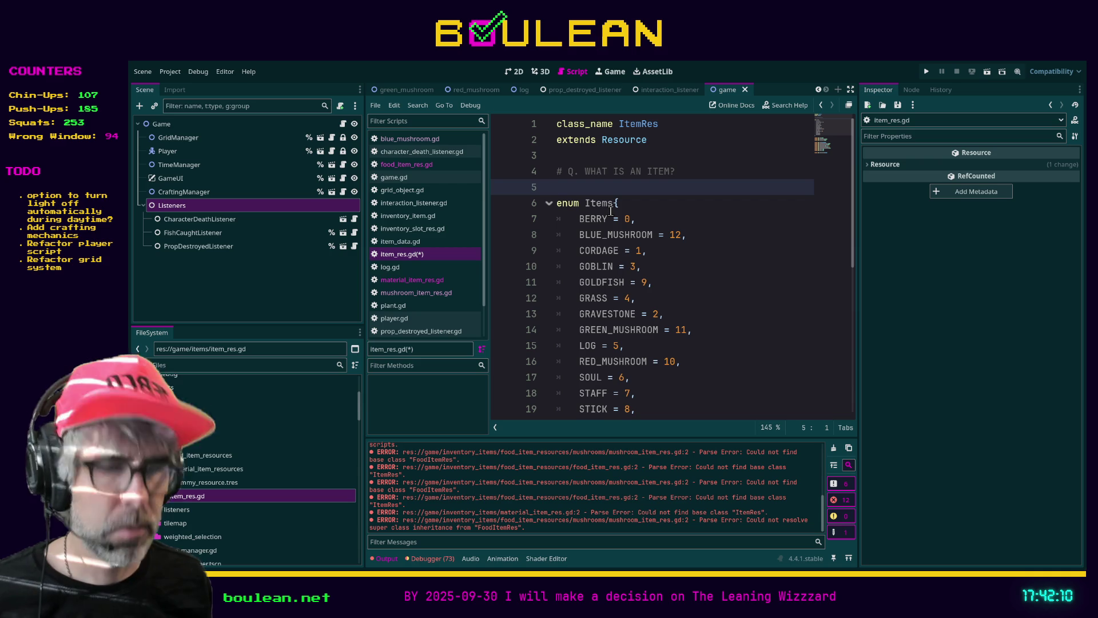
text(# A.)
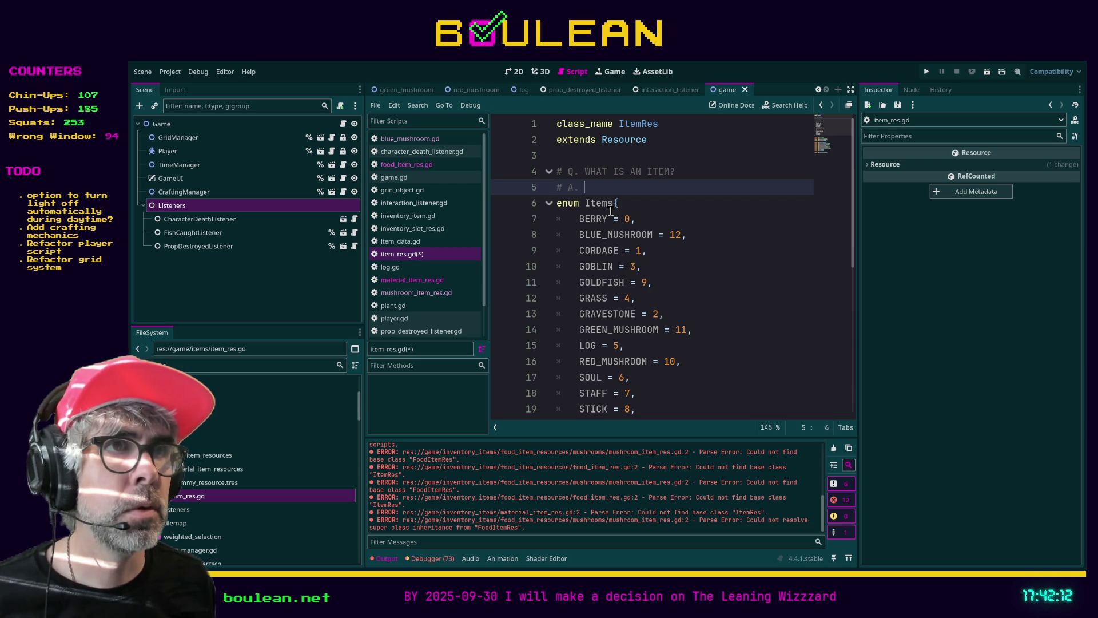
text(THING)
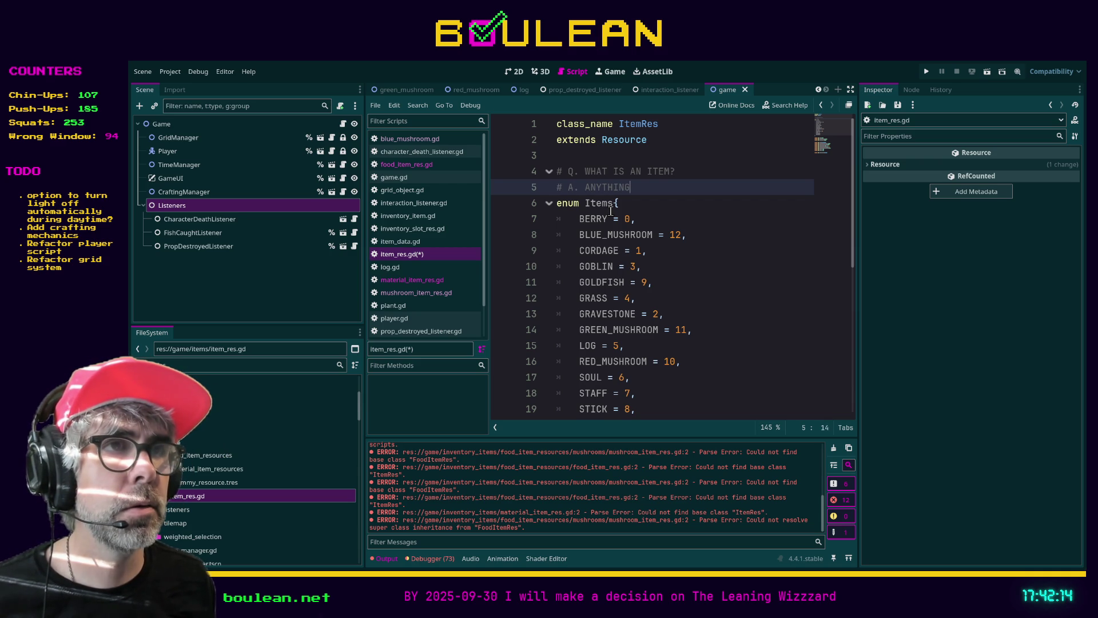
text(T CAN END)
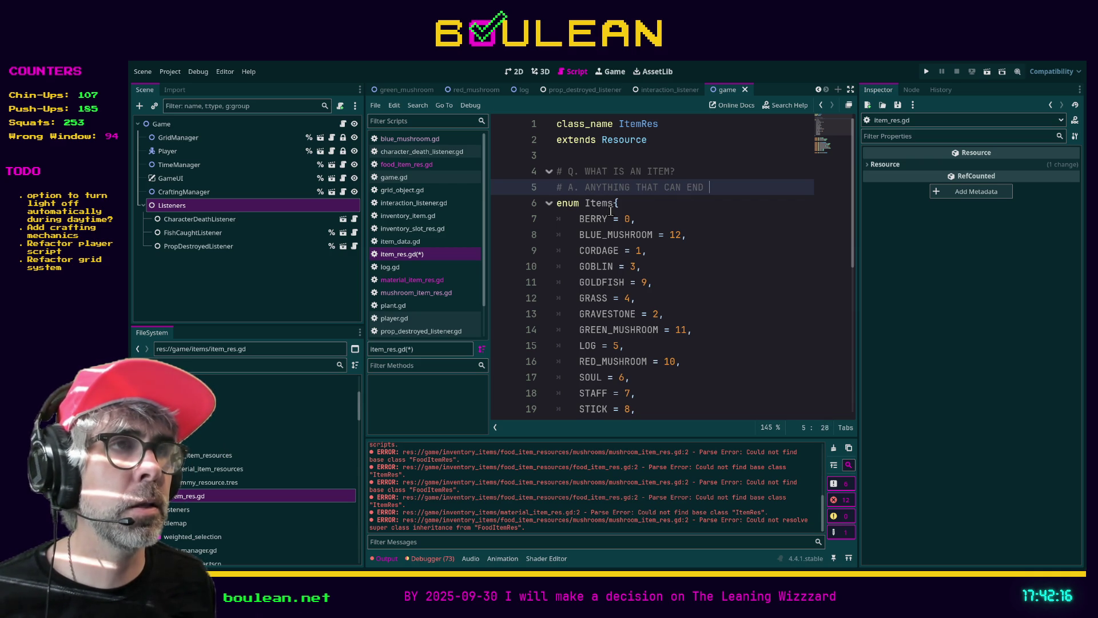
text(IN THE PLAYE)
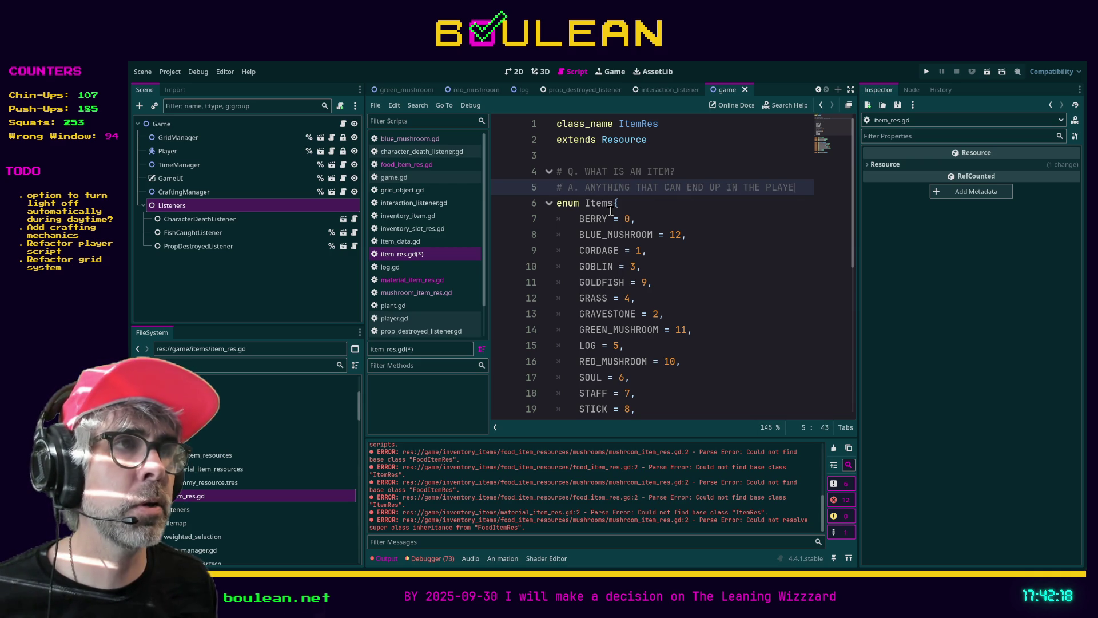
text( INVENTORY)
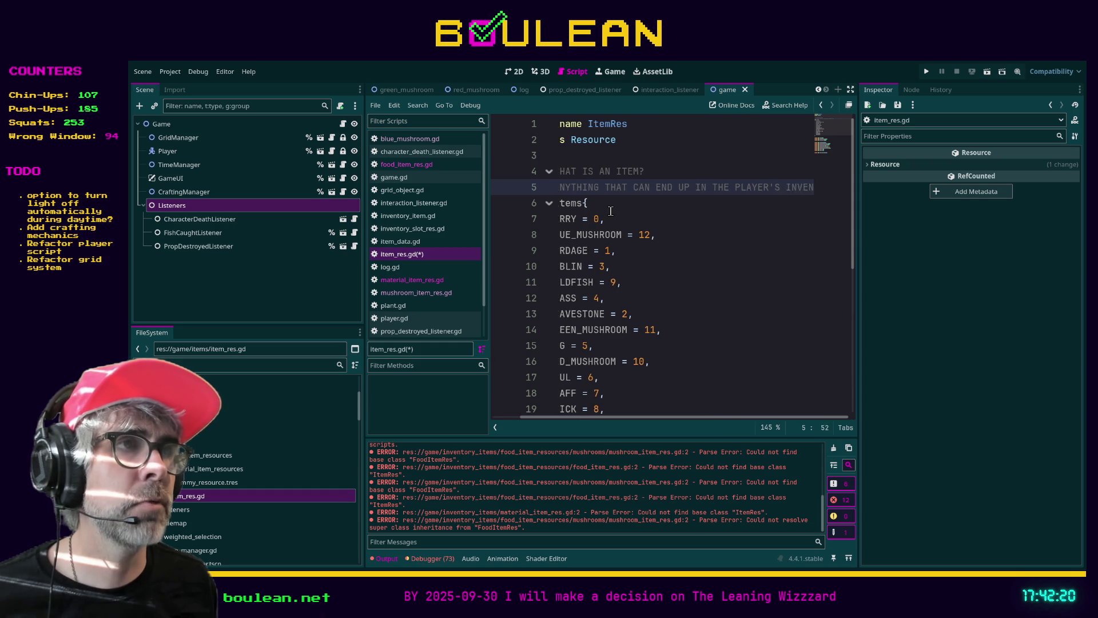
Insert the '# 2025-09-25 #' date line above the Q/A, save item_res.gd, and widen the script editor
key(Home)
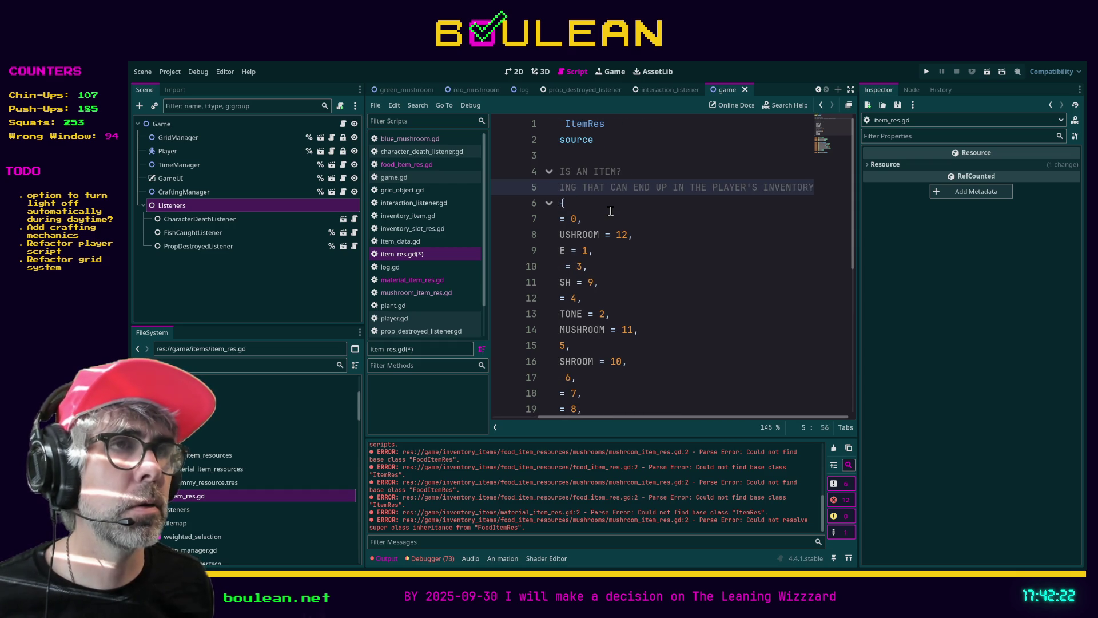
key(Up)
key(Up)
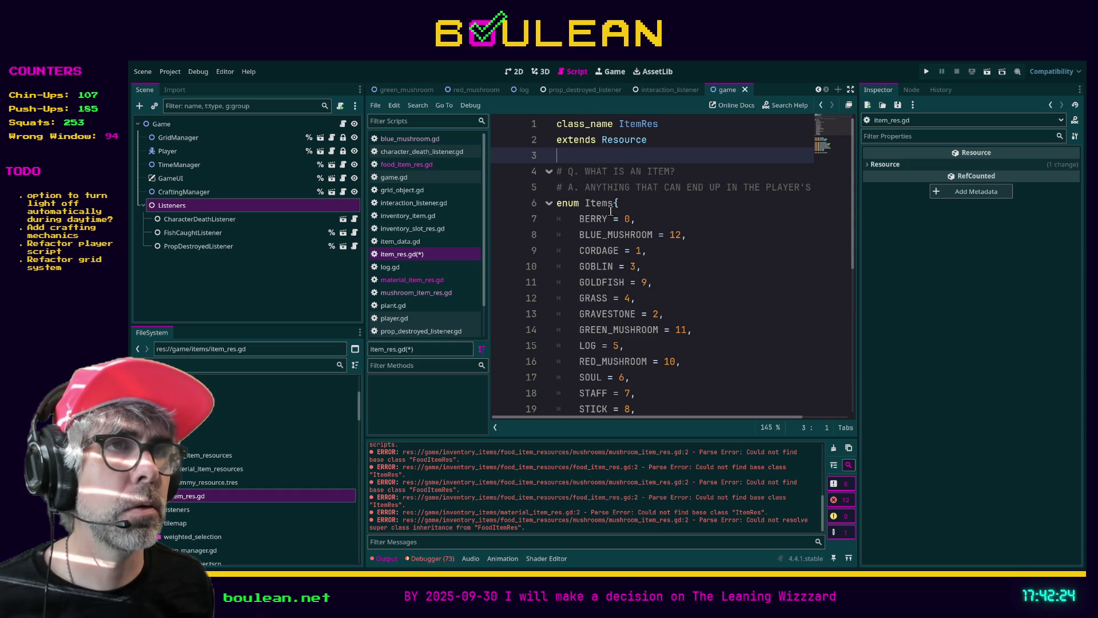
key(Return)
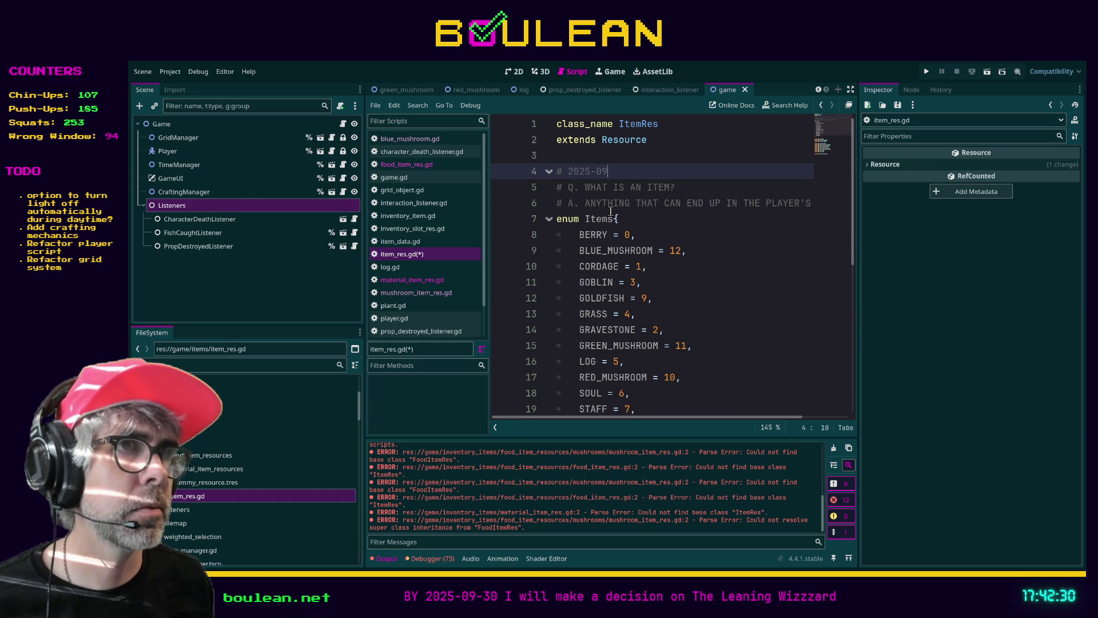
text(5 #)
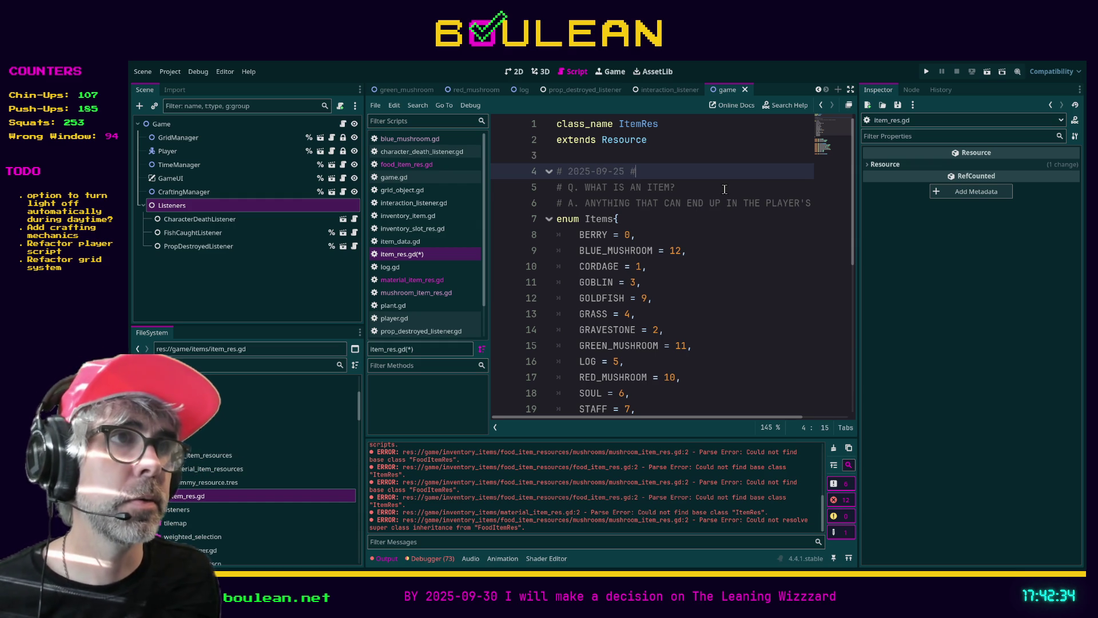
click(725, 189)
key(ctrl+s)
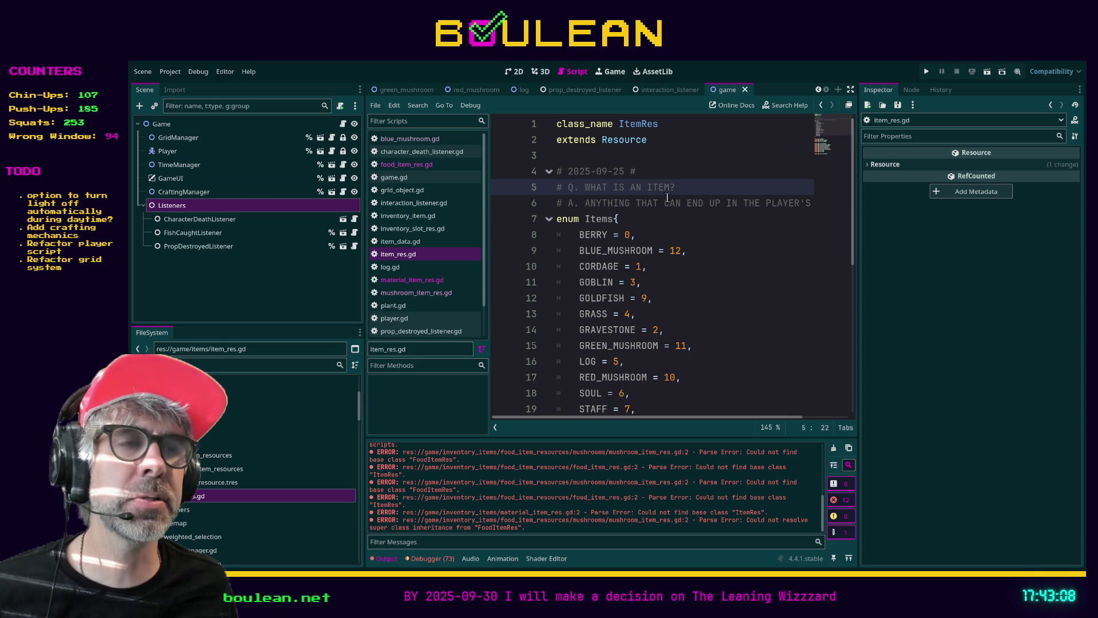
click(712, 267)
key(ctrl+shift+F11)
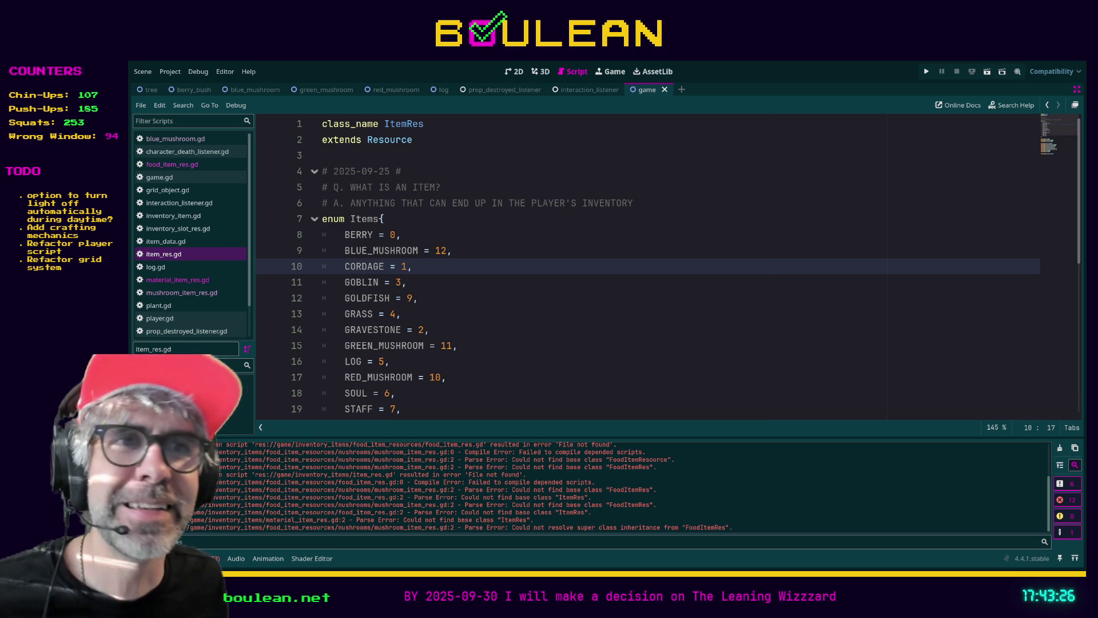
click(611, 358)
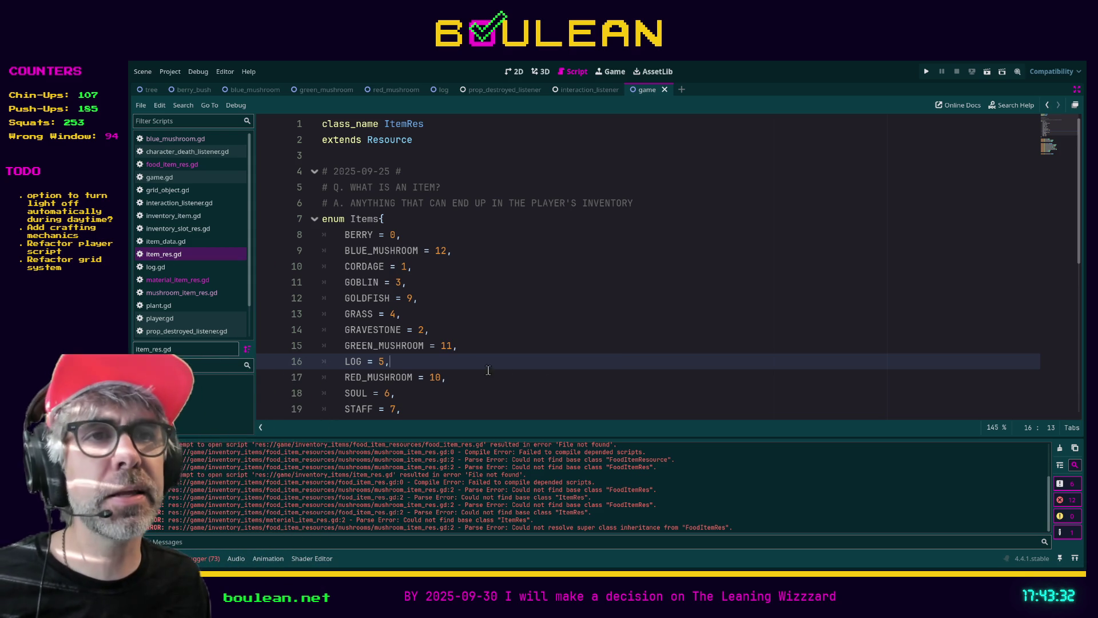
click(566, 383)
key(ctrl+shift+F11)
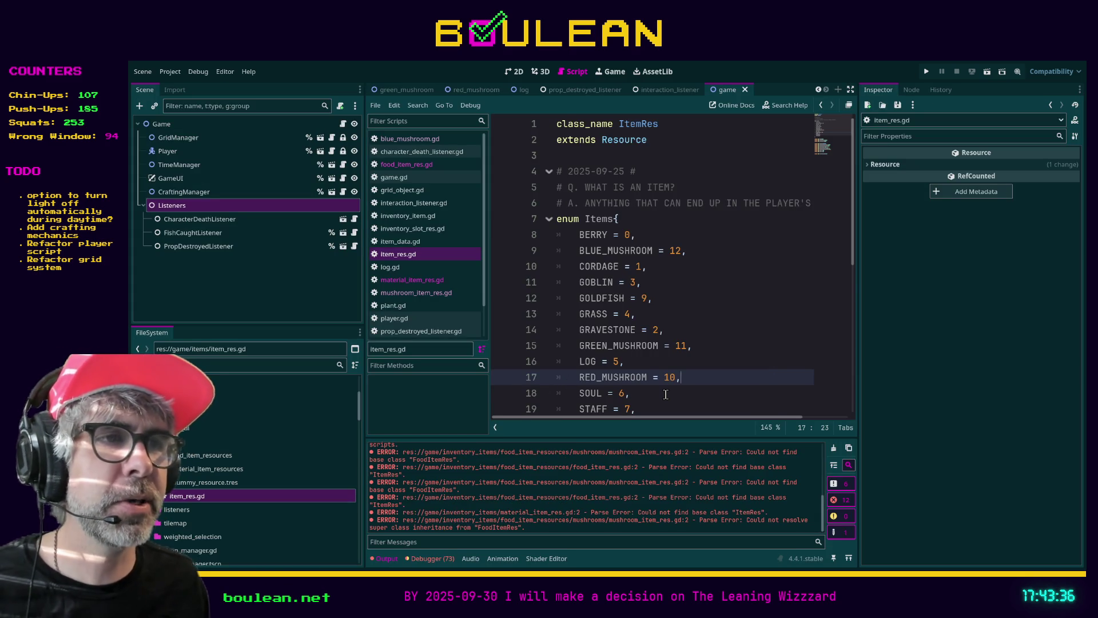
scroll(665, 394, down, 1)
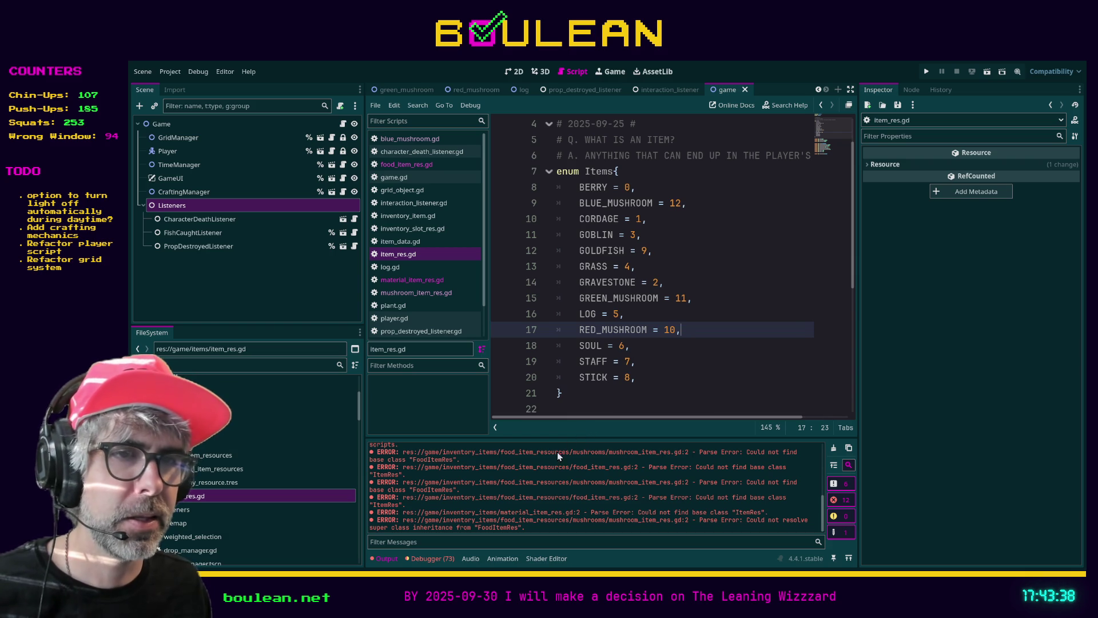
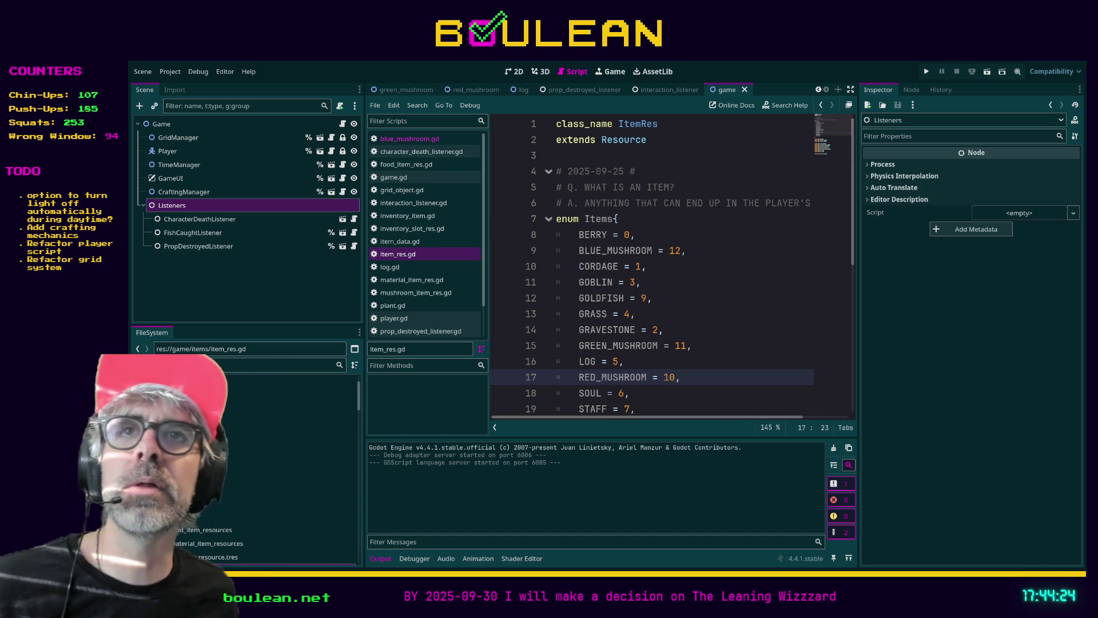
Look over the GRASS and GRAVESTONE entries in item_res.gd, toggle distraction-free mode, then view the 2D scene
click(711, 318)
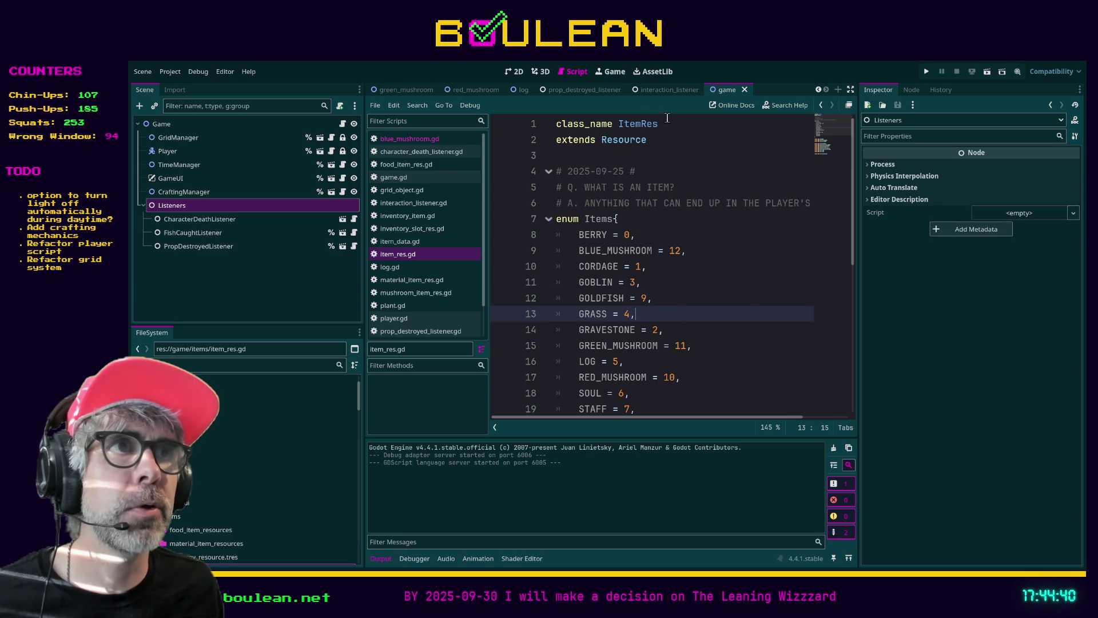
click(748, 325)
key(ctrl+shift+F11)
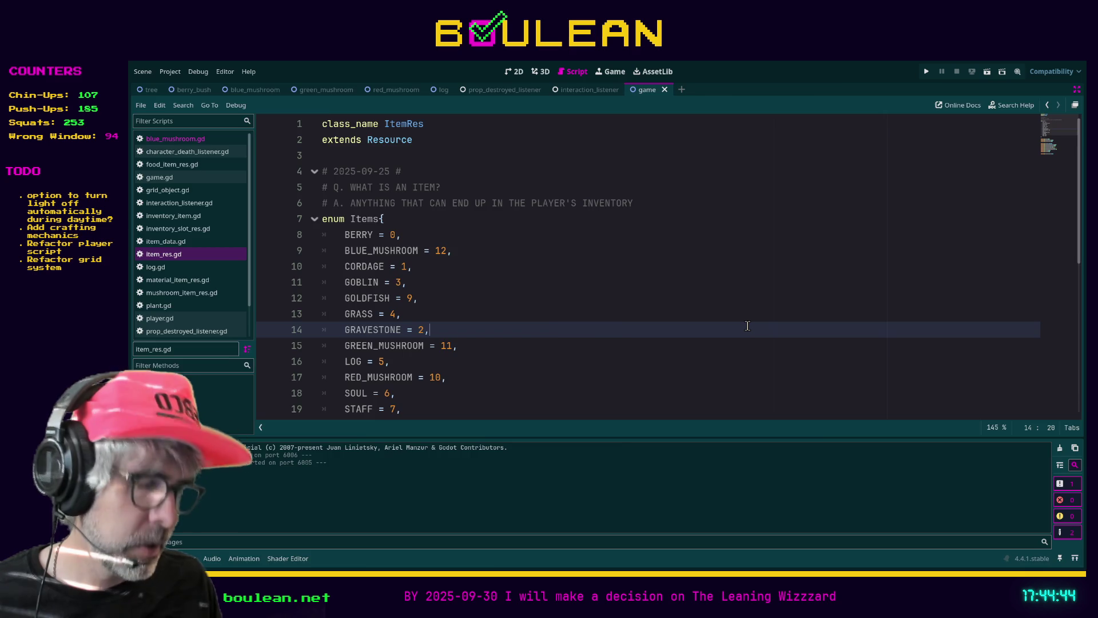
key(ctrl+shift+F11)
click(514, 71)
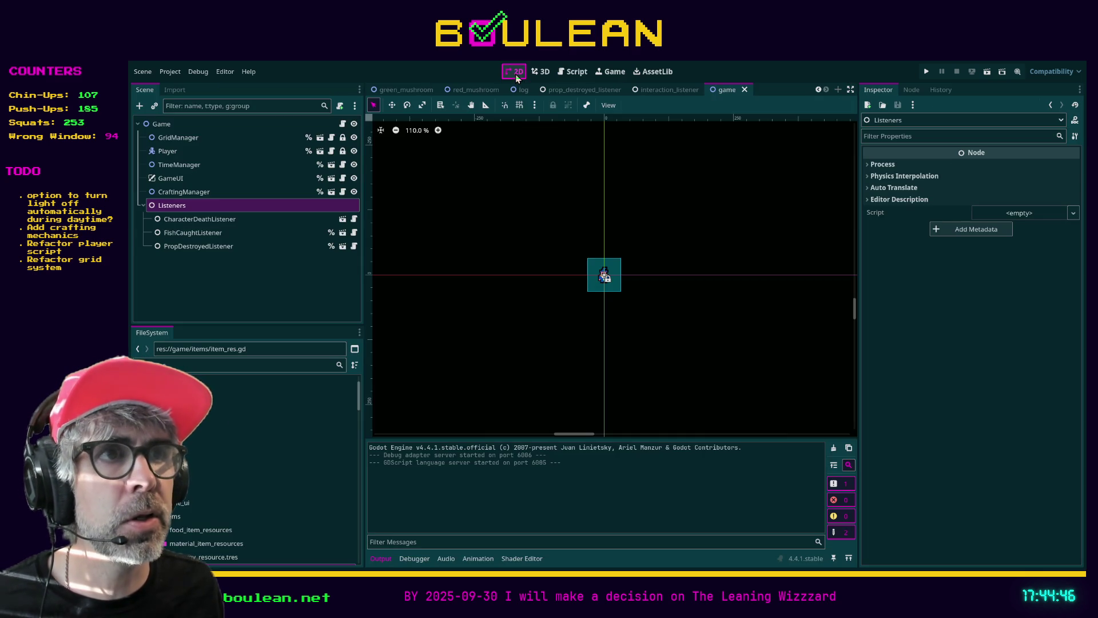
Zoom the 2D viewport, inspect the Game and GridManager nodes' properties, then return to item_res.gd
scroll(588, 270, up, 3)
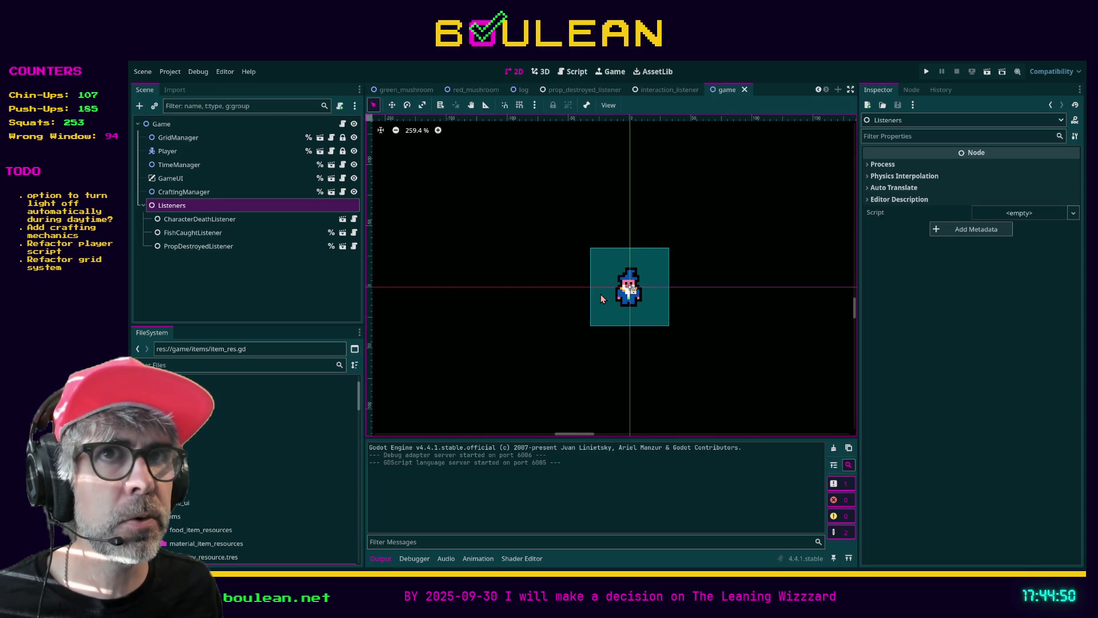
click(158, 123)
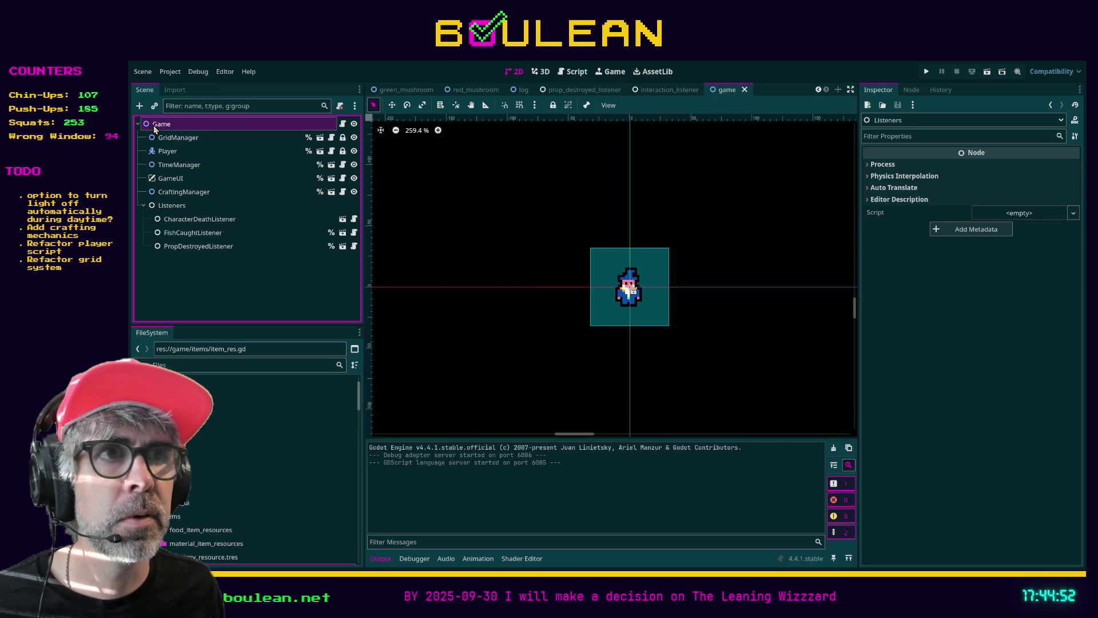
click(179, 137)
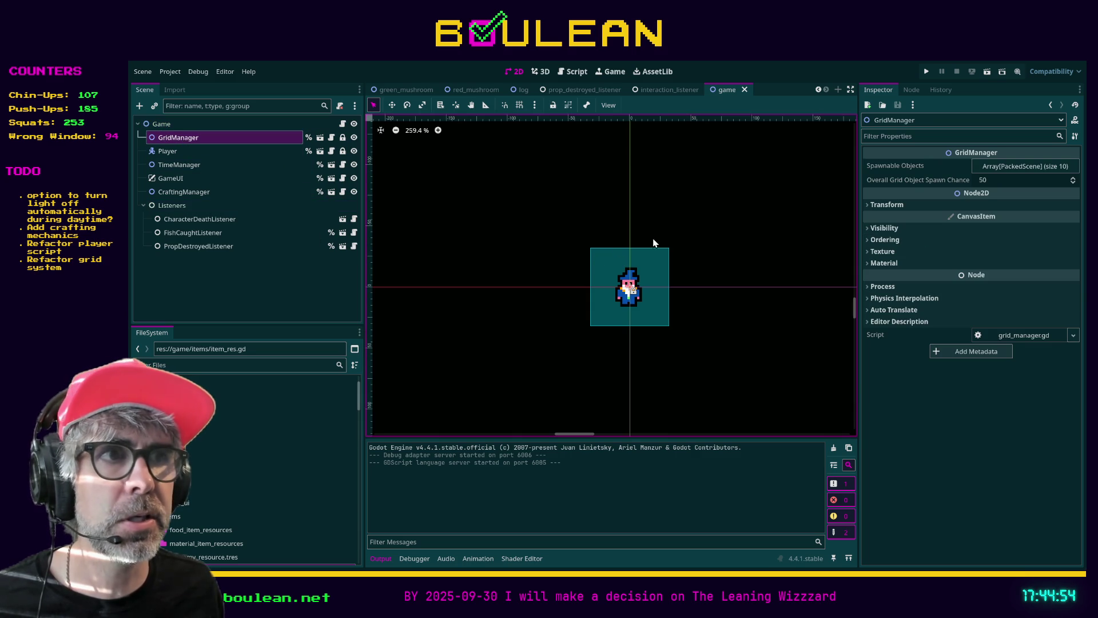
scroll(596, 314, down, 4)
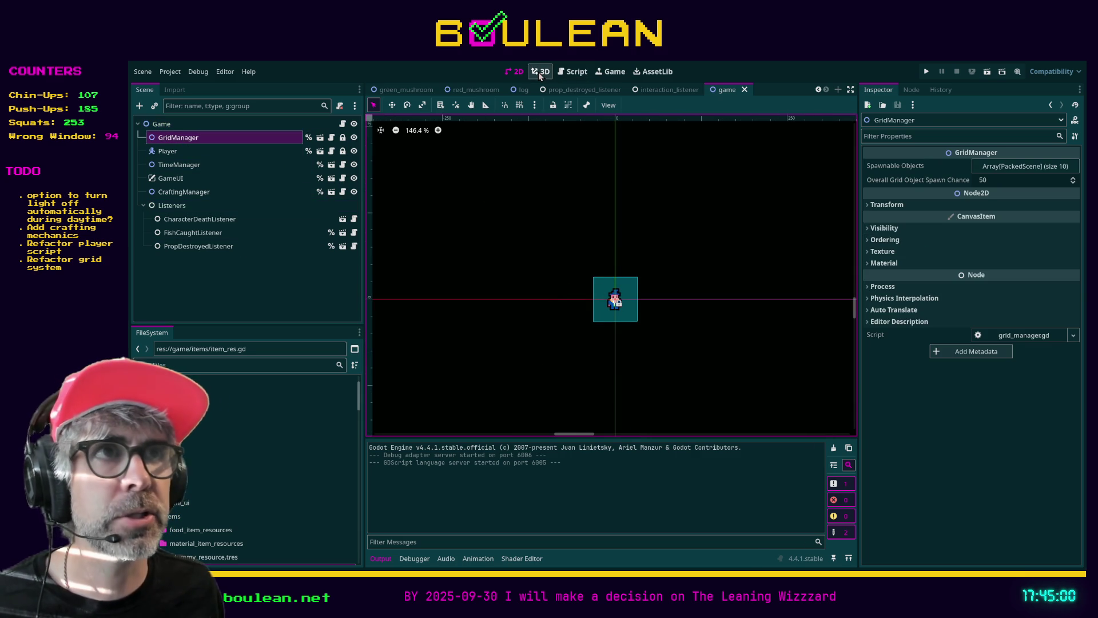
click(565, 72)
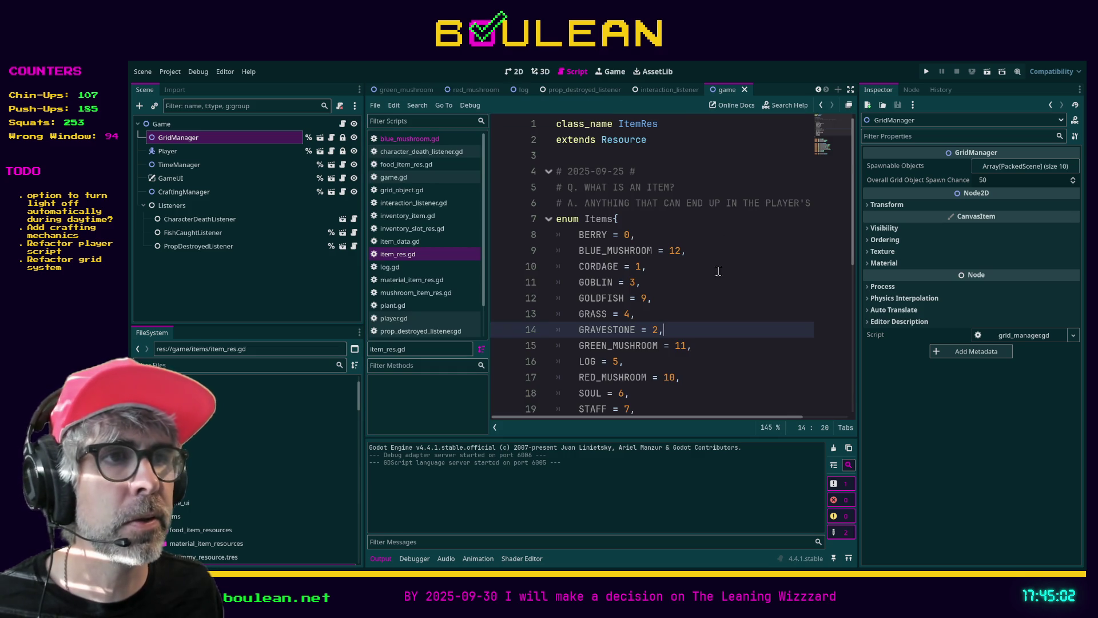
Scroll the FileSystem dock to the items folder and expand food_item_resources
scroll(737, 286, down, 1)
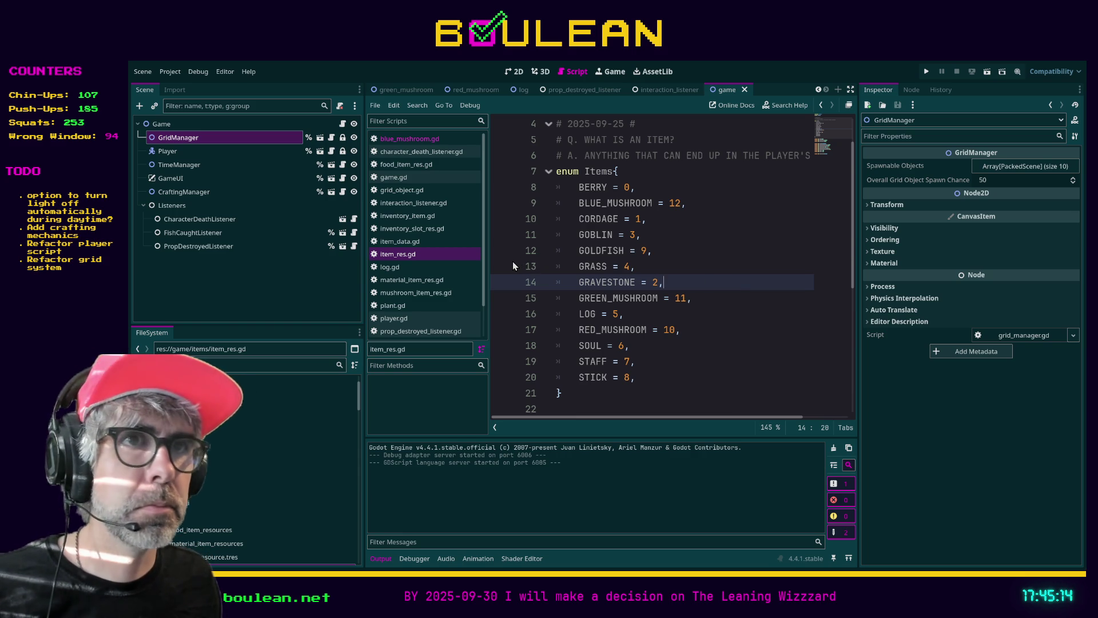
scroll(262, 421, down, 3)
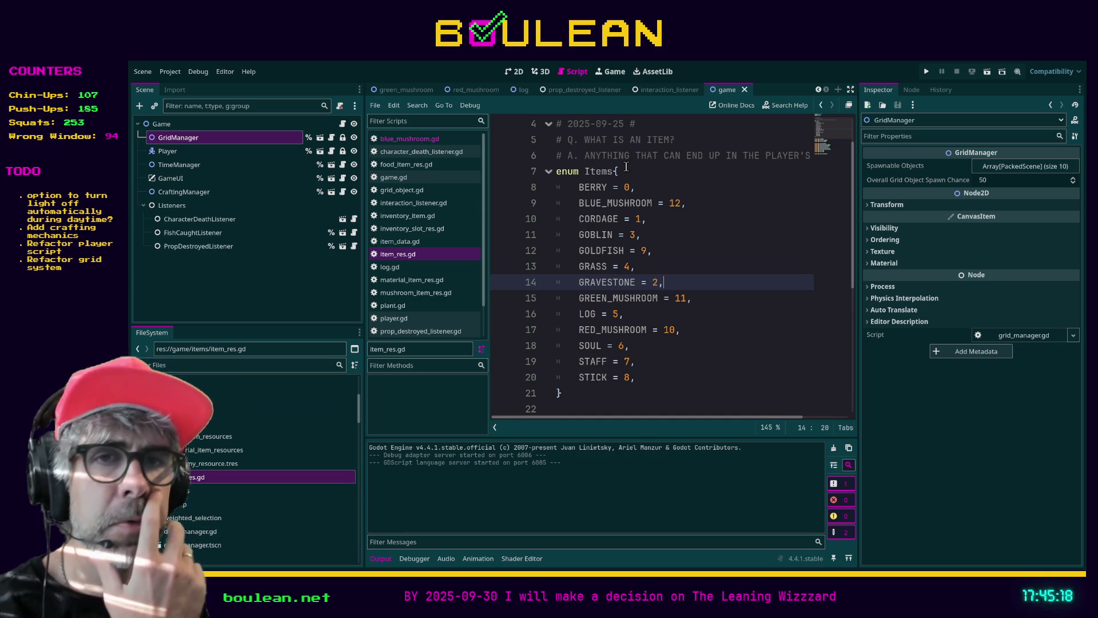
click(258, 421)
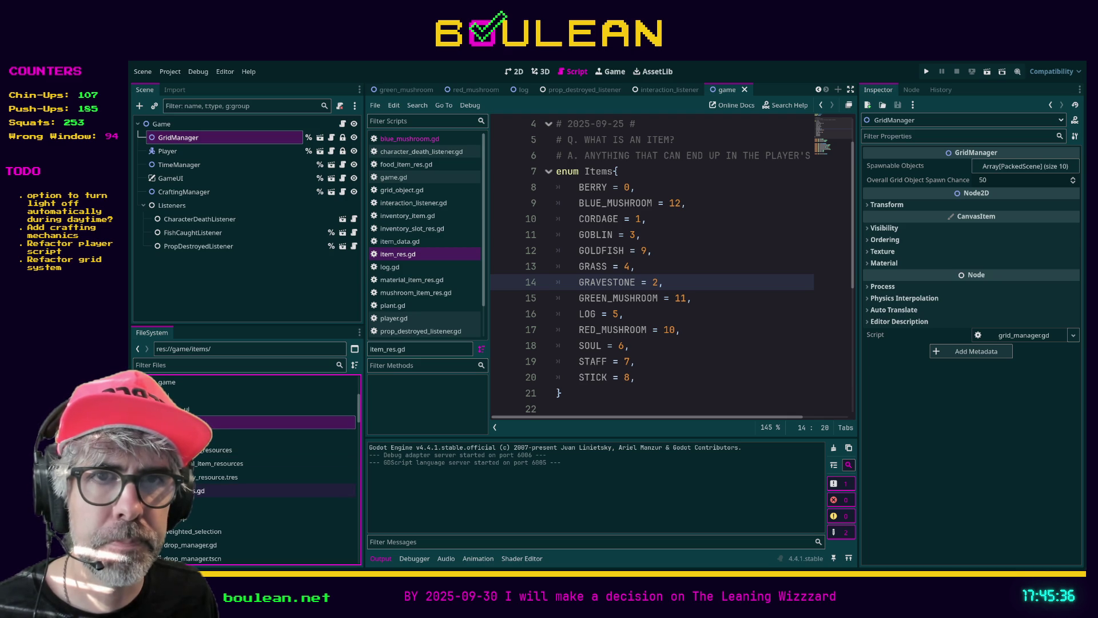
click(171, 449)
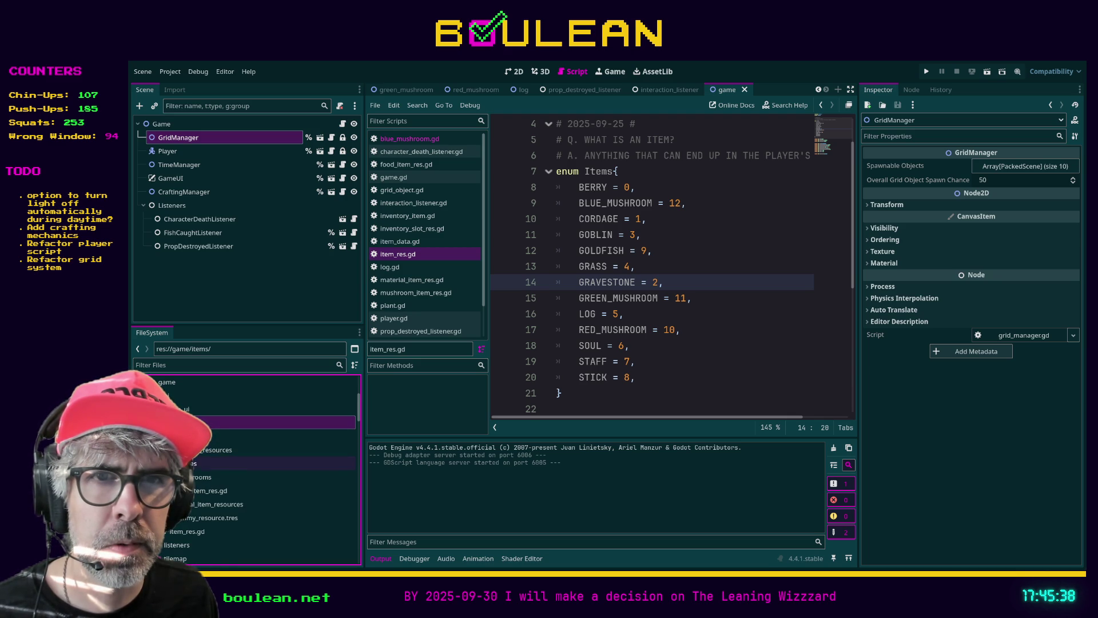
Move food_item_res.gd from food_item_resources into the fish folder
click(183, 490)
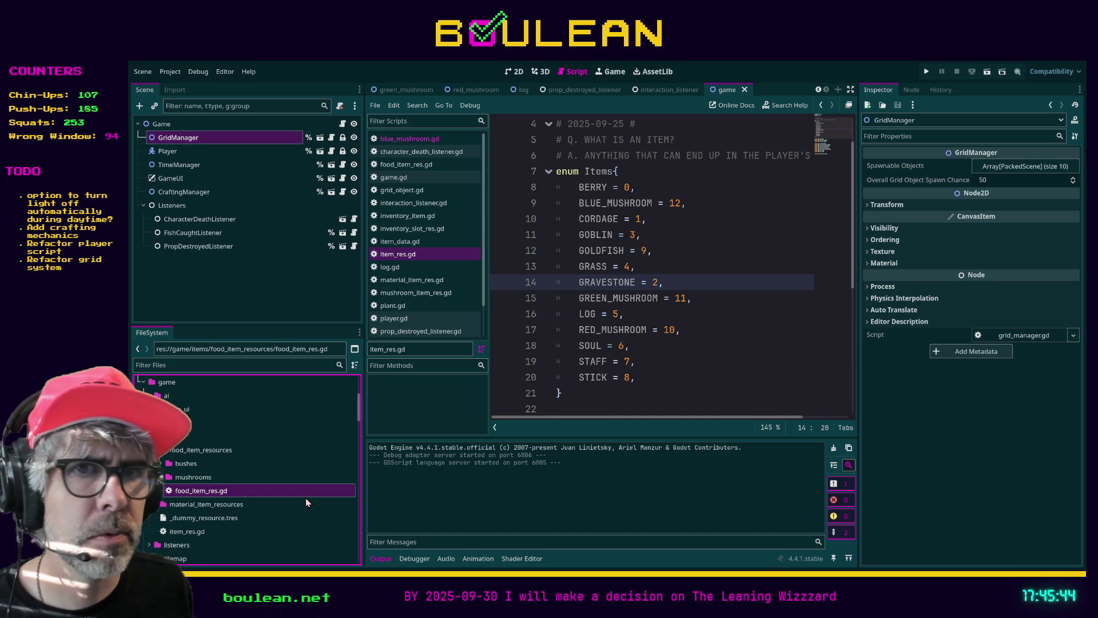
drag(251, 505, 212, 441)
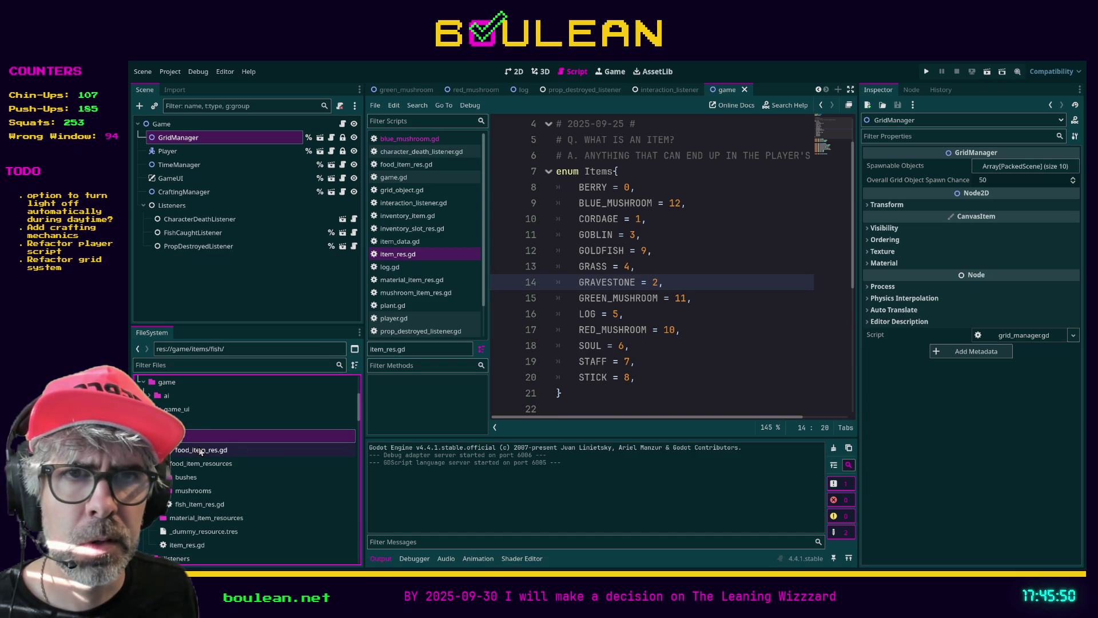
scroll(276, 452, down, 1)
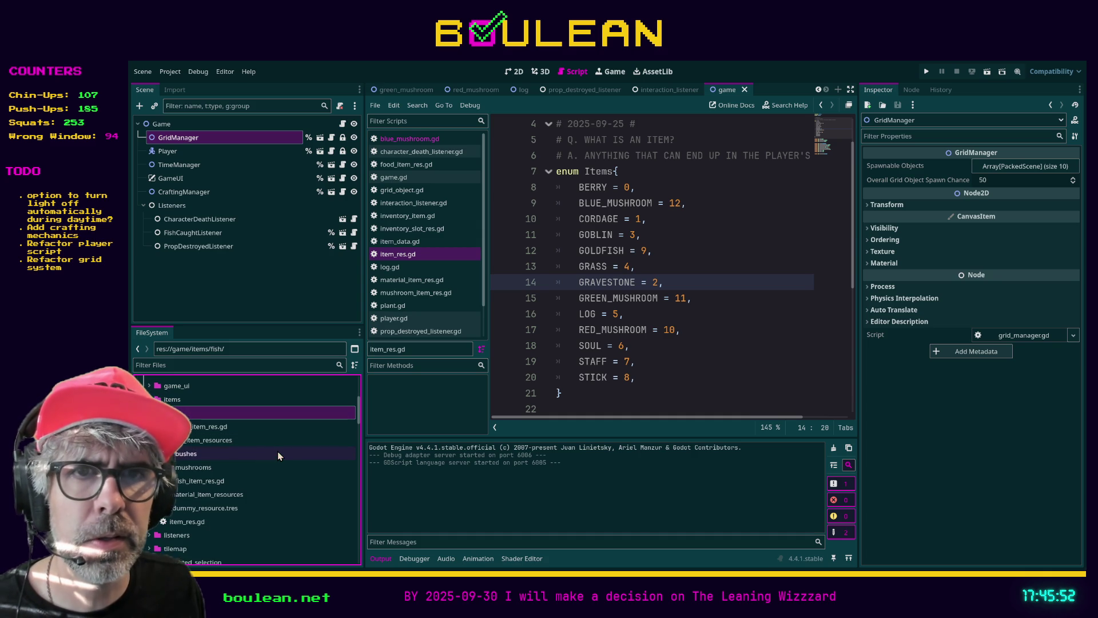
click(200, 511)
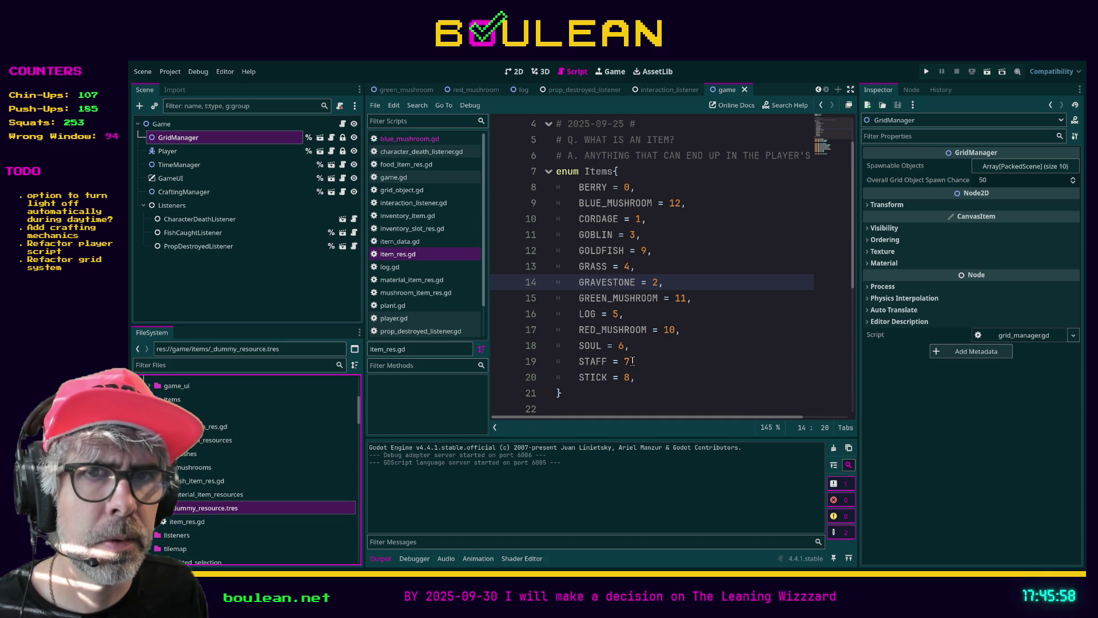
Open the moved food_item_res.gd from the fish folder in the script editor
click(190, 413)
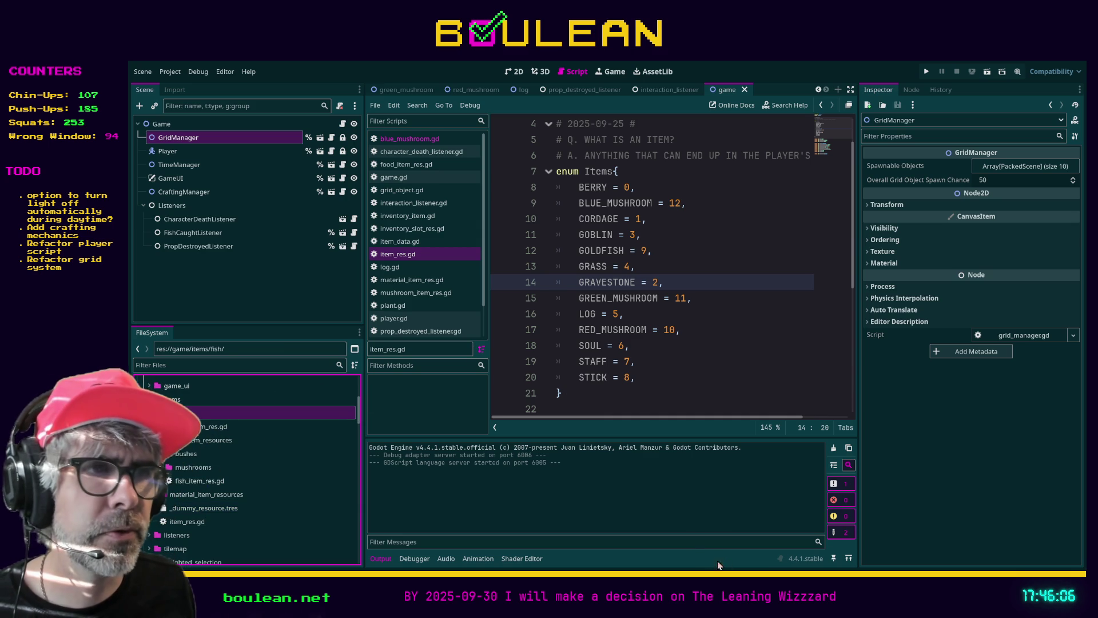
click(213, 427)
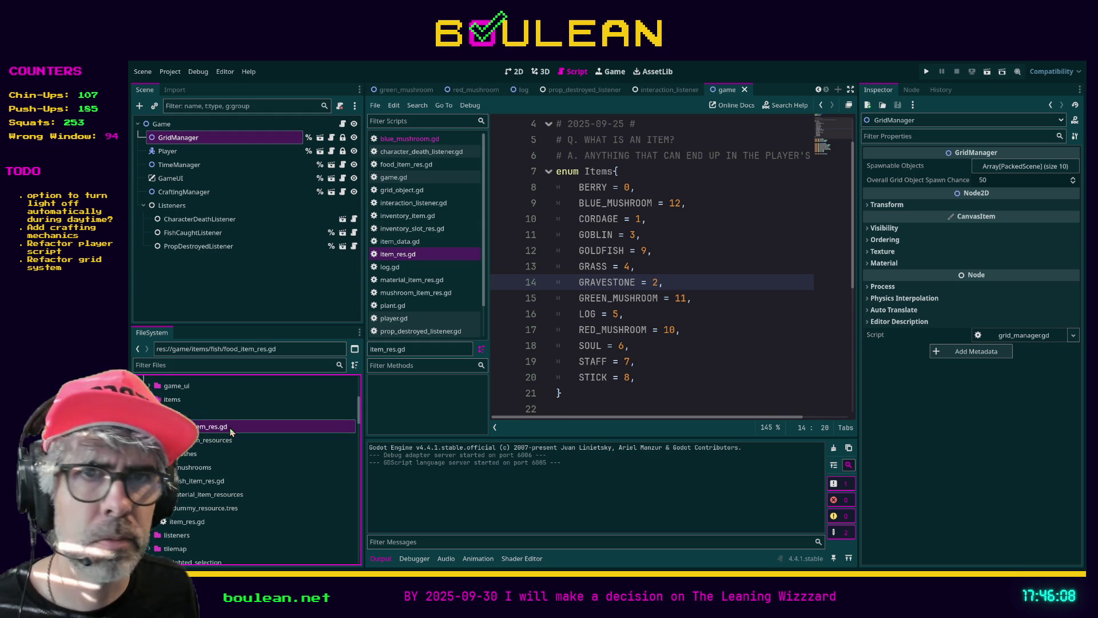
double_click(213, 426)
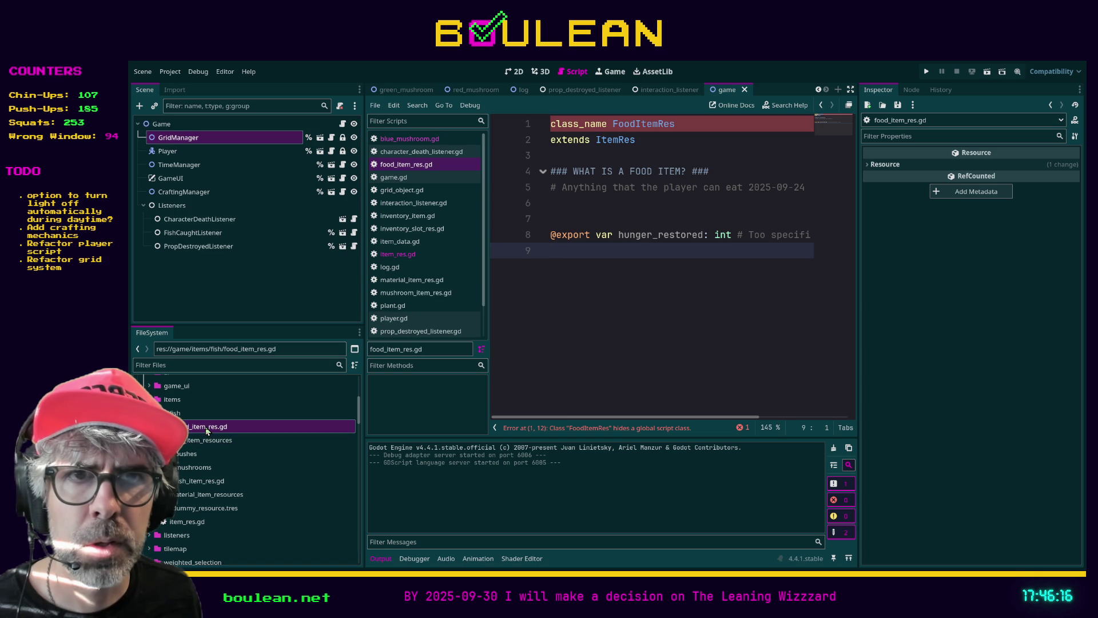
Move fish_item_res.gd from food_item_resources into the fish folder
click(204, 482)
mouse_move(193, 484)
mouse_down()
mouse_move(181, 413)
mouse_move(198, 459)
mouse_up()
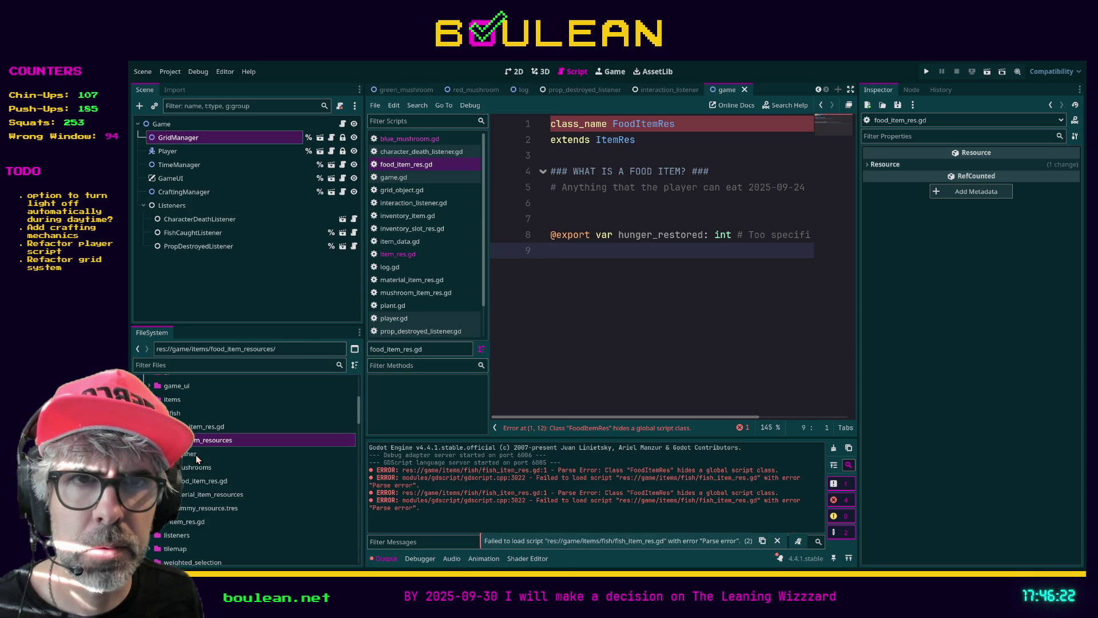
click(206, 426)
Rename class_name FoodItemRes to FishItemRes on line 1 and save the script
click(633, 128)
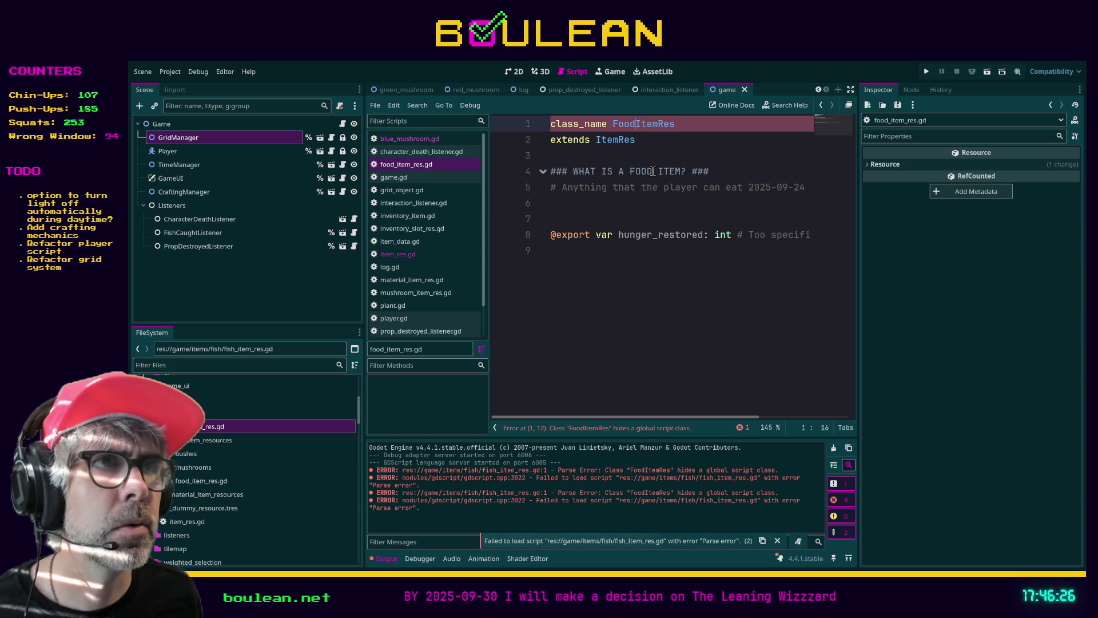
key(BackSpace)
key(BackSpace)
key(BackSpace)
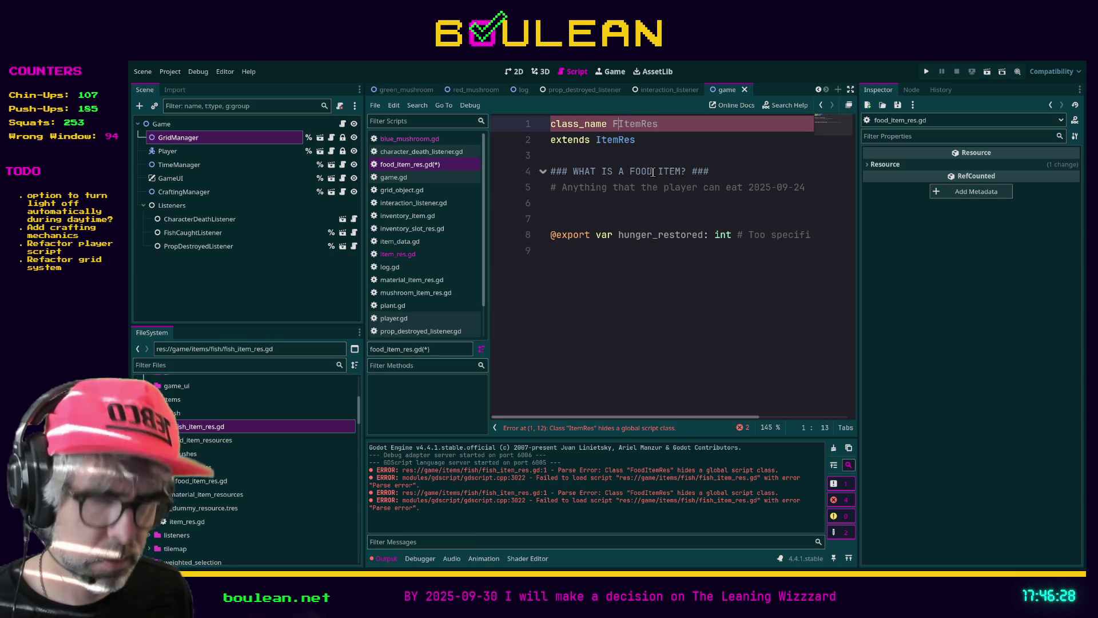
text(Fish)
click(685, 266)
key(ctrl+s)
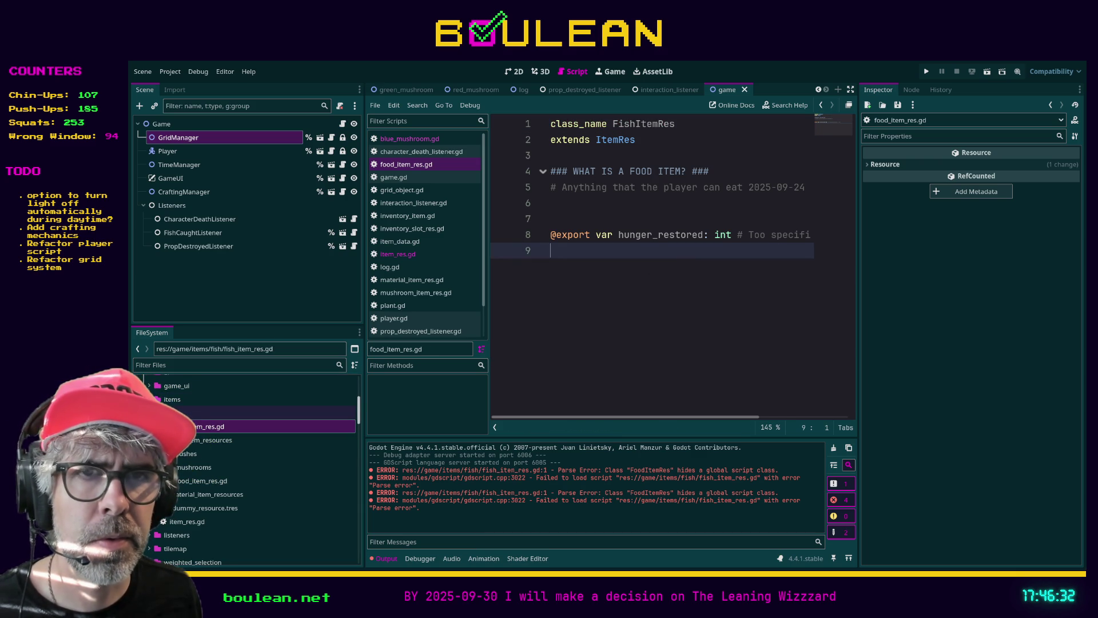
click(229, 412)
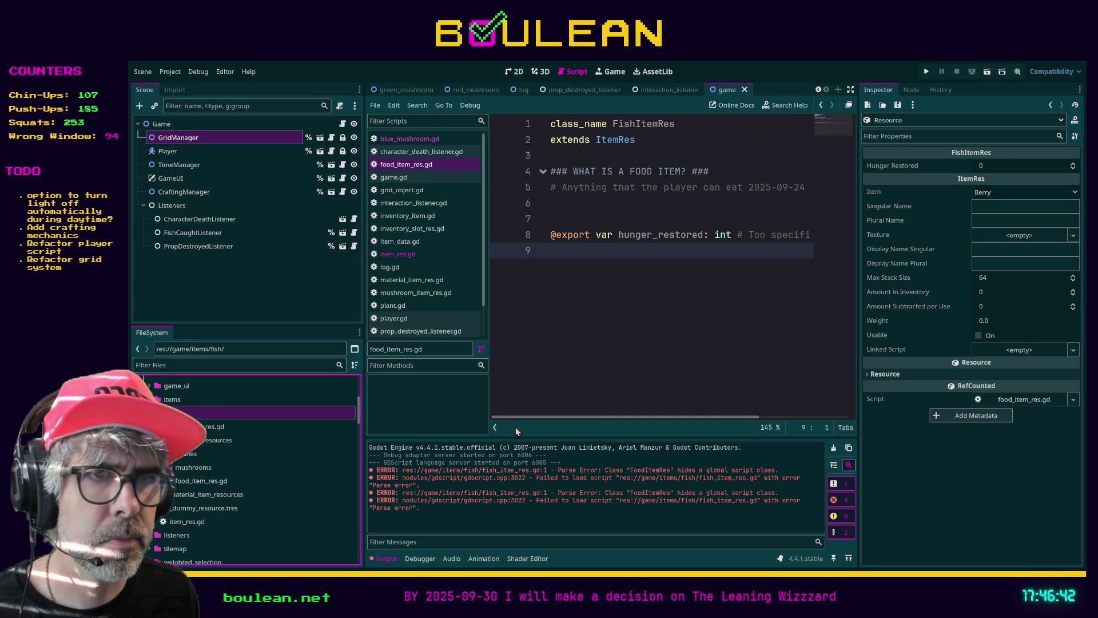
Load twitch_fish.tres from the fish folder into the Inspector
click(222, 439)
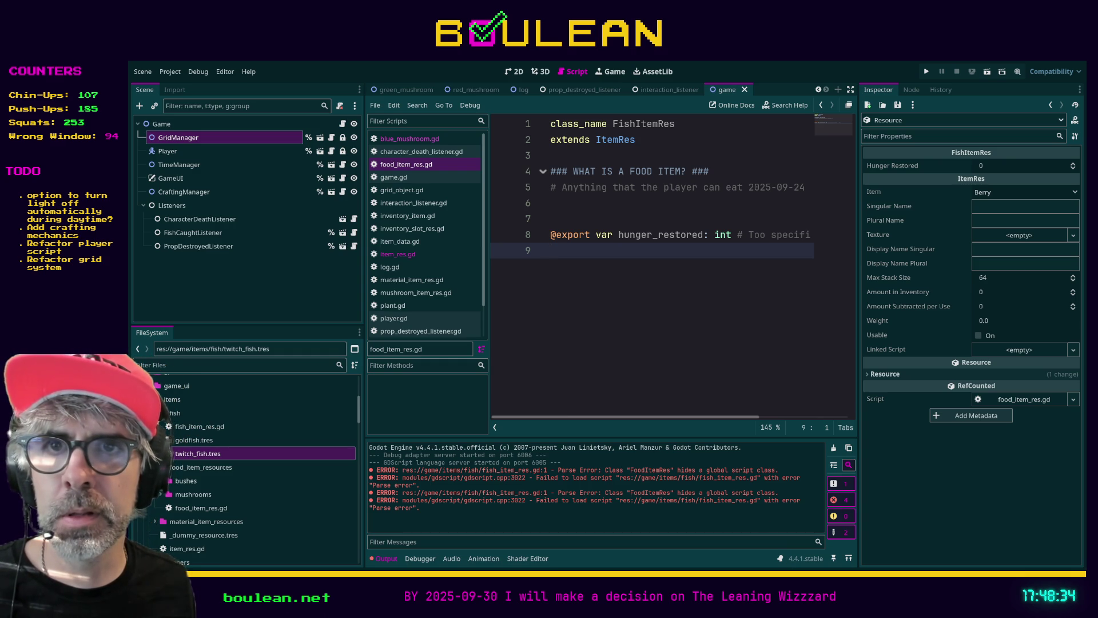
In Aseprite, paint one black pixel left of the blue mushroom's stem, then switch windows
key(alt+Tab)
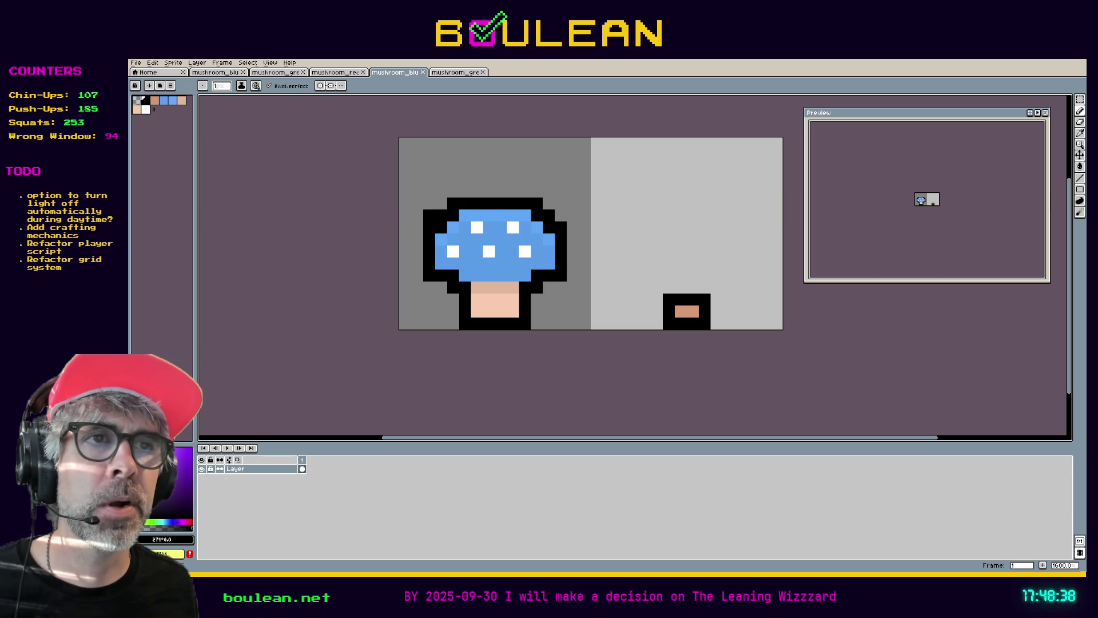
click(429, 323)
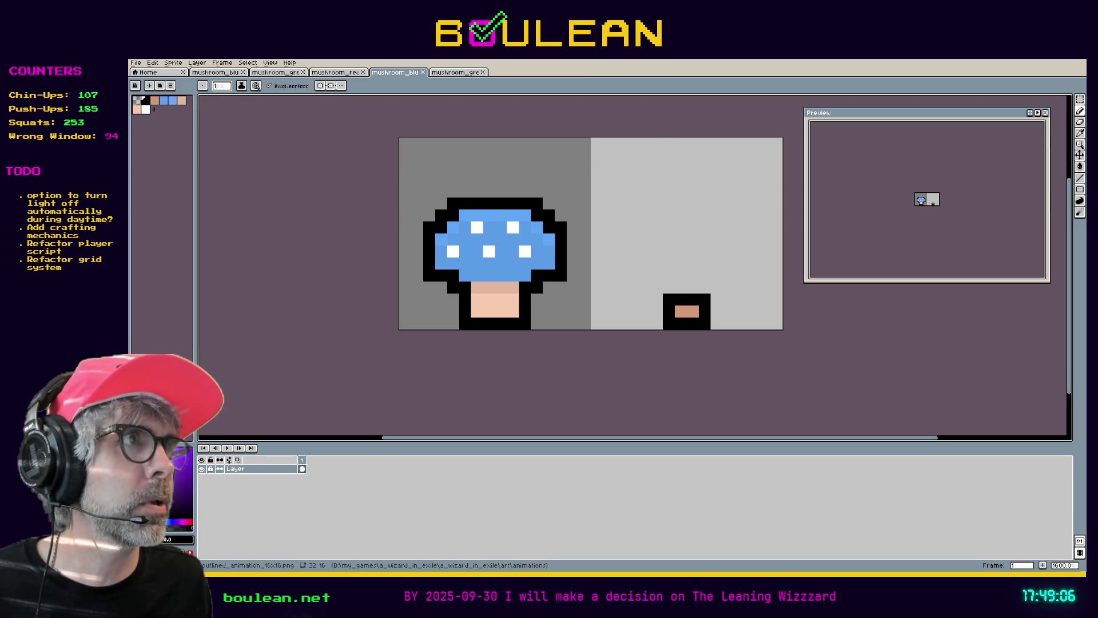
key(alt+Tab)
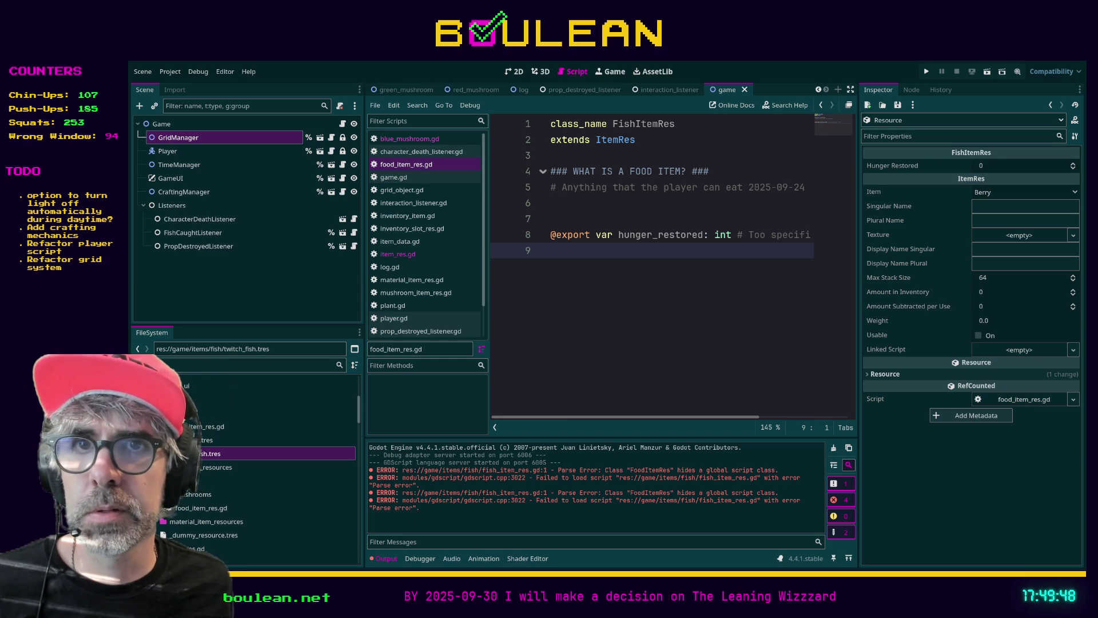
key(alt+Tab)
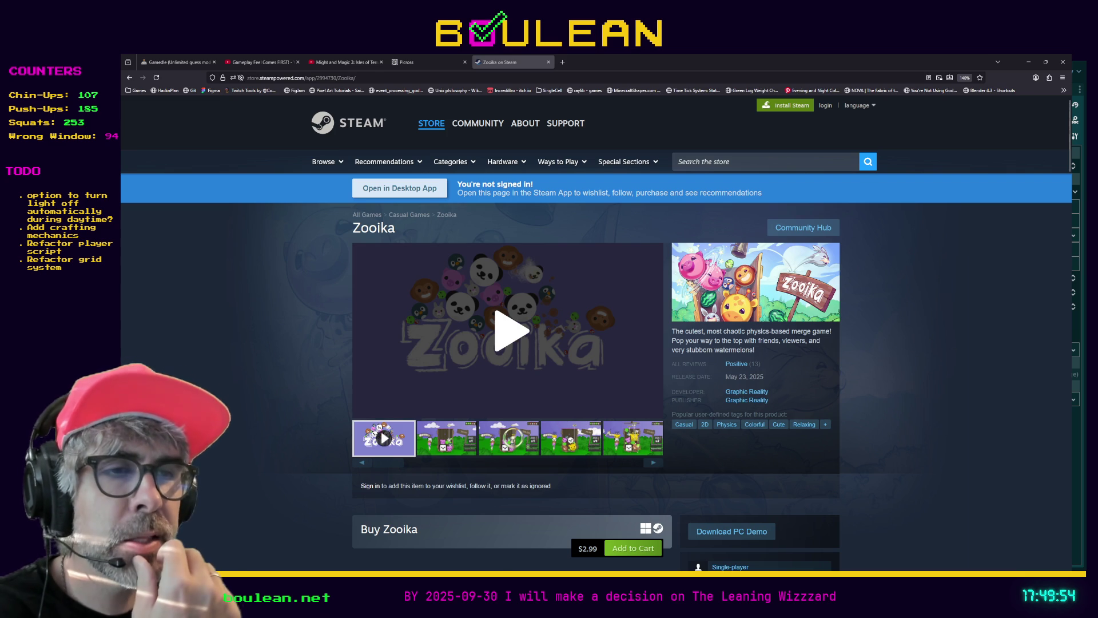
Scroll the Zooika Steam store page down and back up, then select its web address
scroll(596, 332, down, 2)
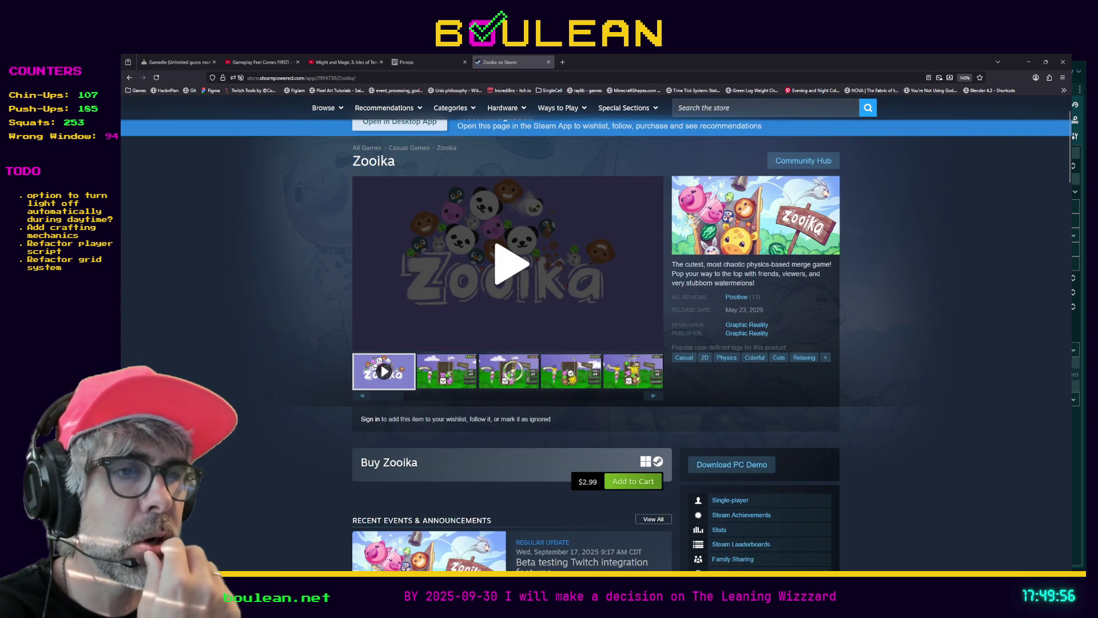
scroll(596, 332, up, 2)
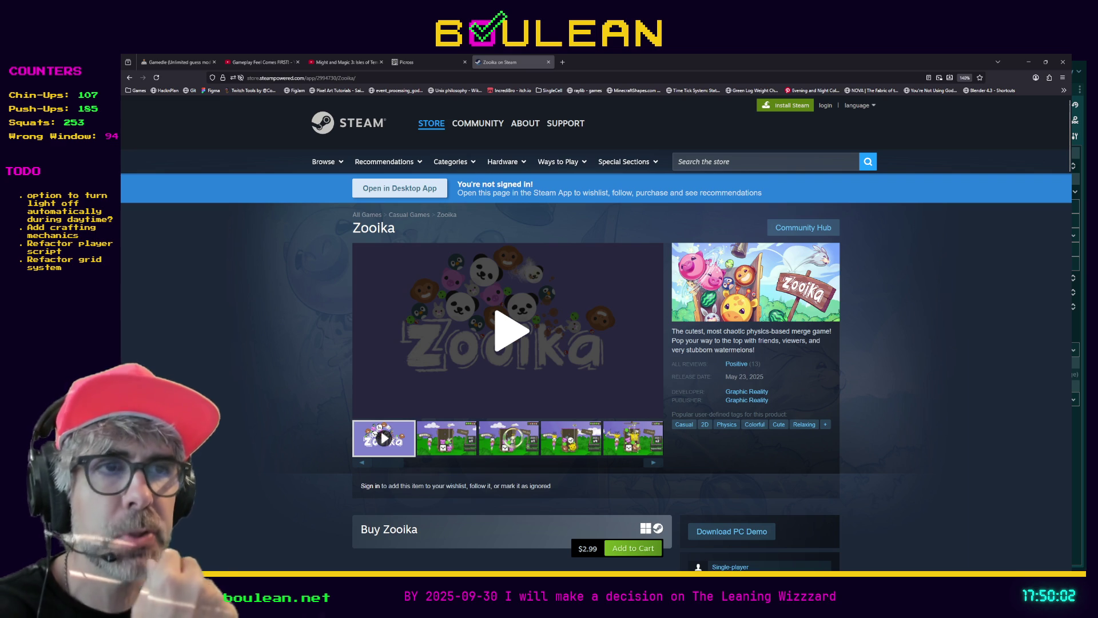
click(357, 77)
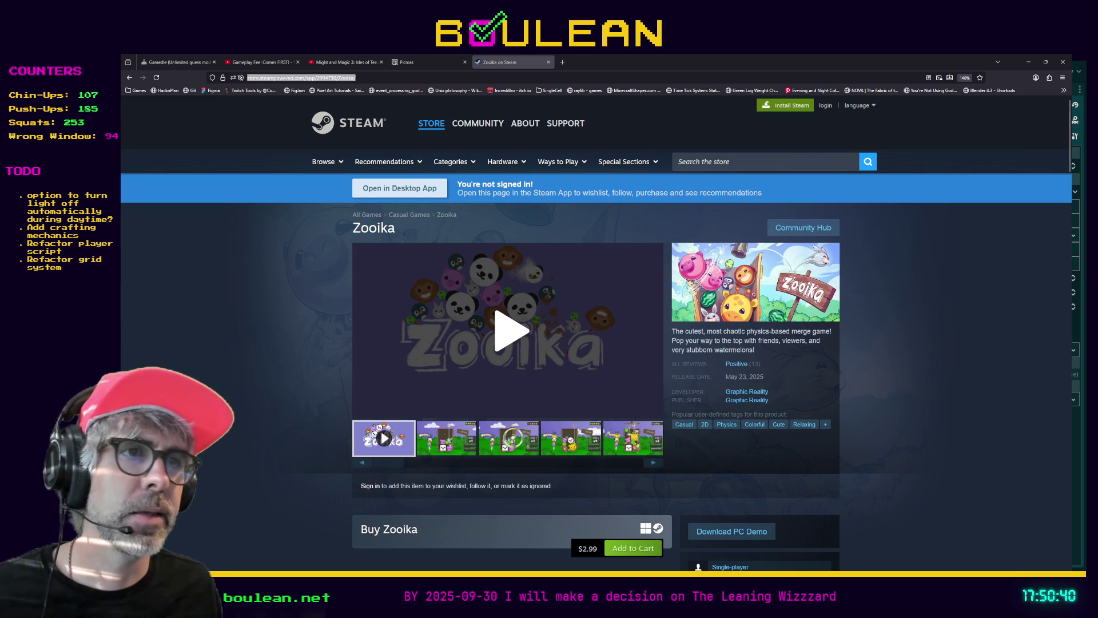
click(966, 59)
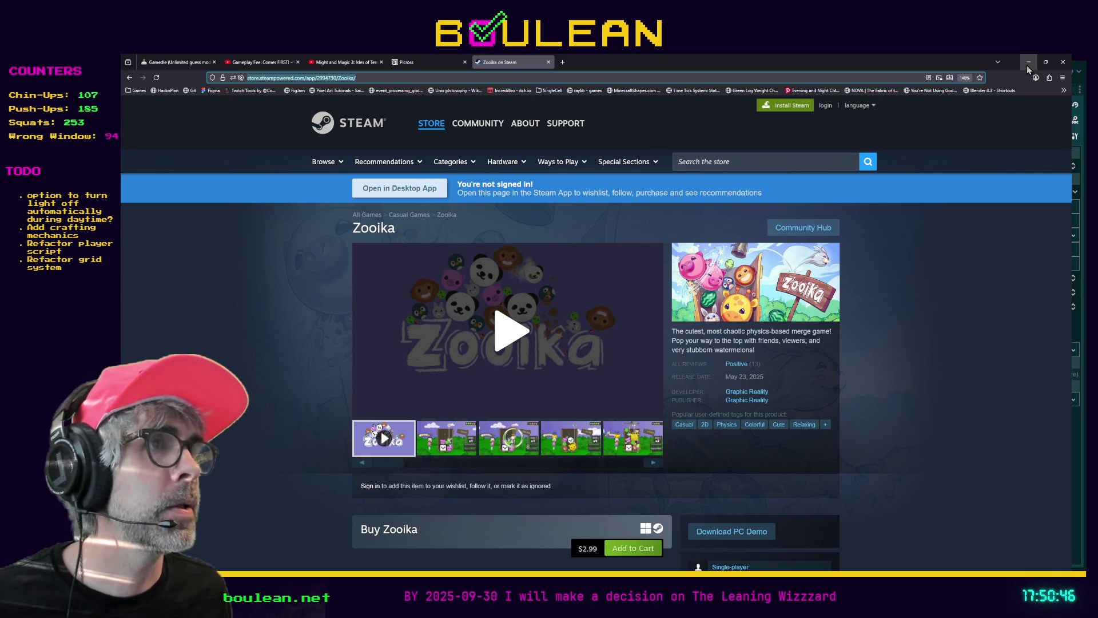
Minimize Firefox to reveal the Godot editor
click(1028, 68)
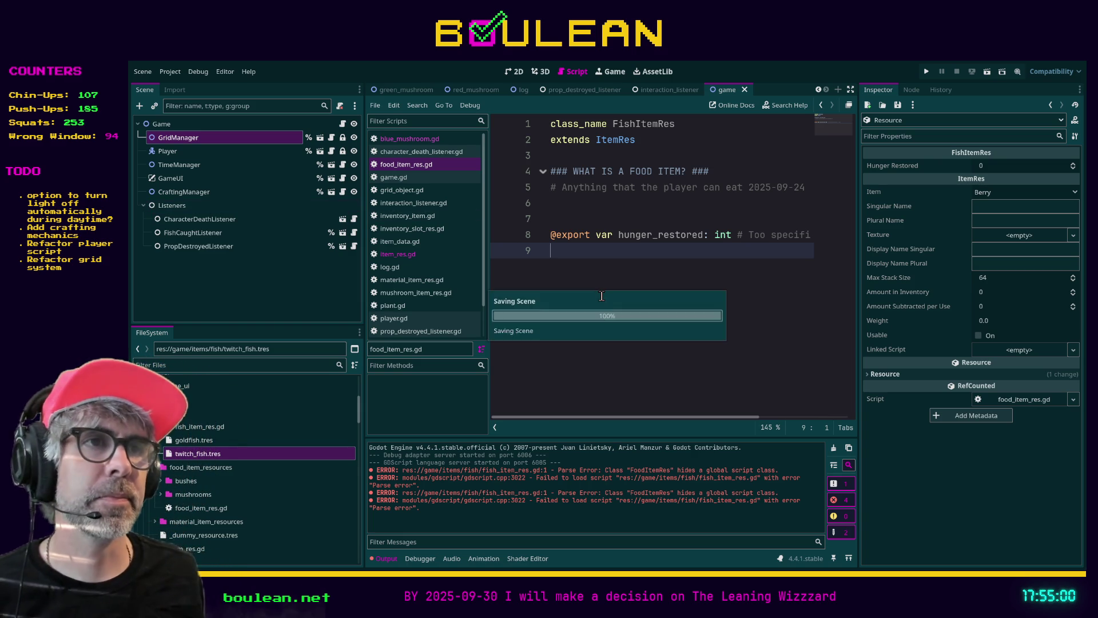
Save the open scene and the FishItemRes script with Ctrl+S
key(ctrl+s)
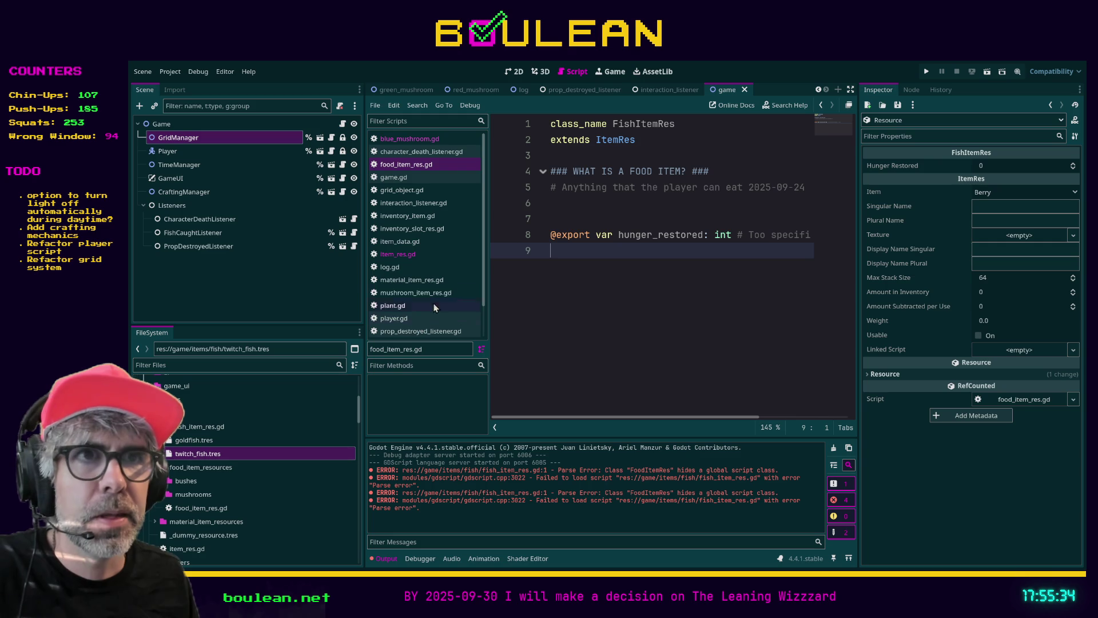
Show item_res.gd's Items enum and expand the bushes and mushrooms folders
click(407, 256)
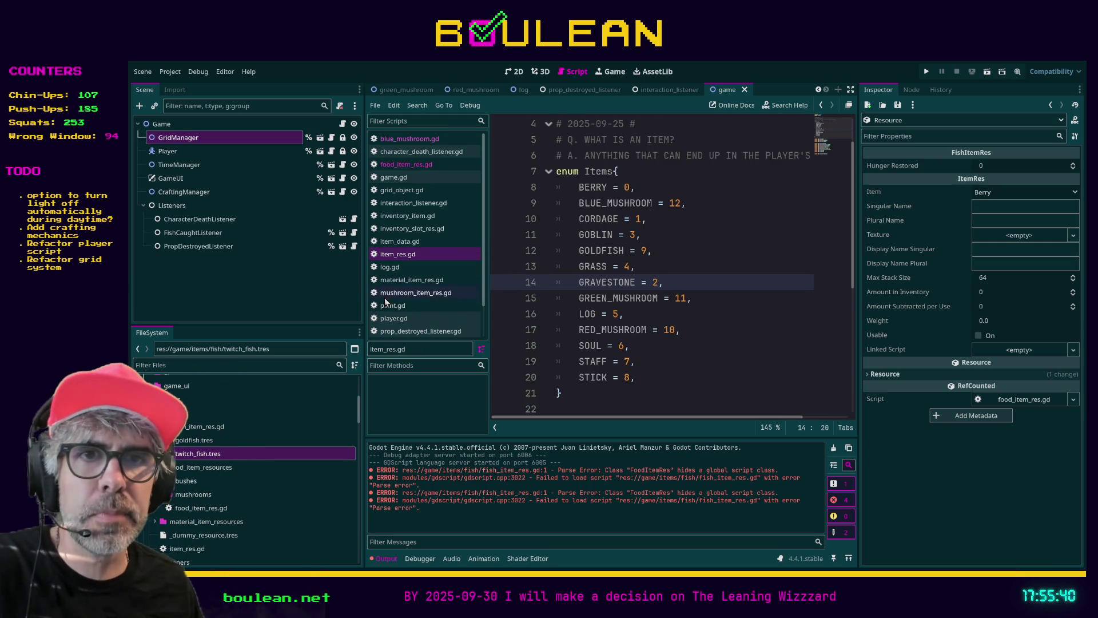
click(160, 481)
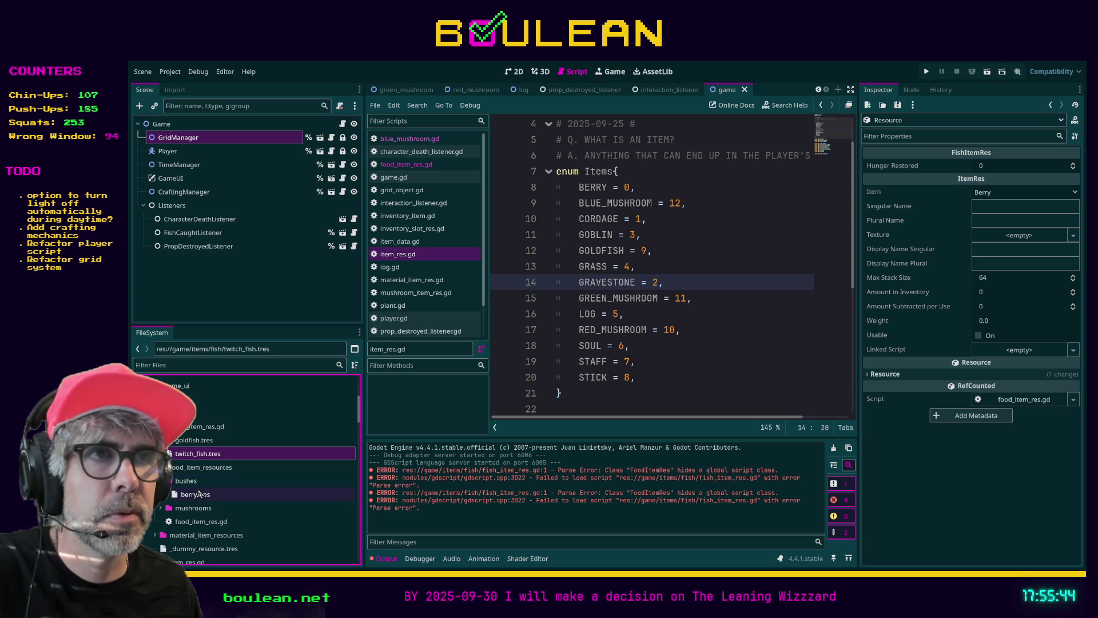
click(160, 509)
Expand material_item_resources and select stick.tres
scroll(253, 489, down, 1)
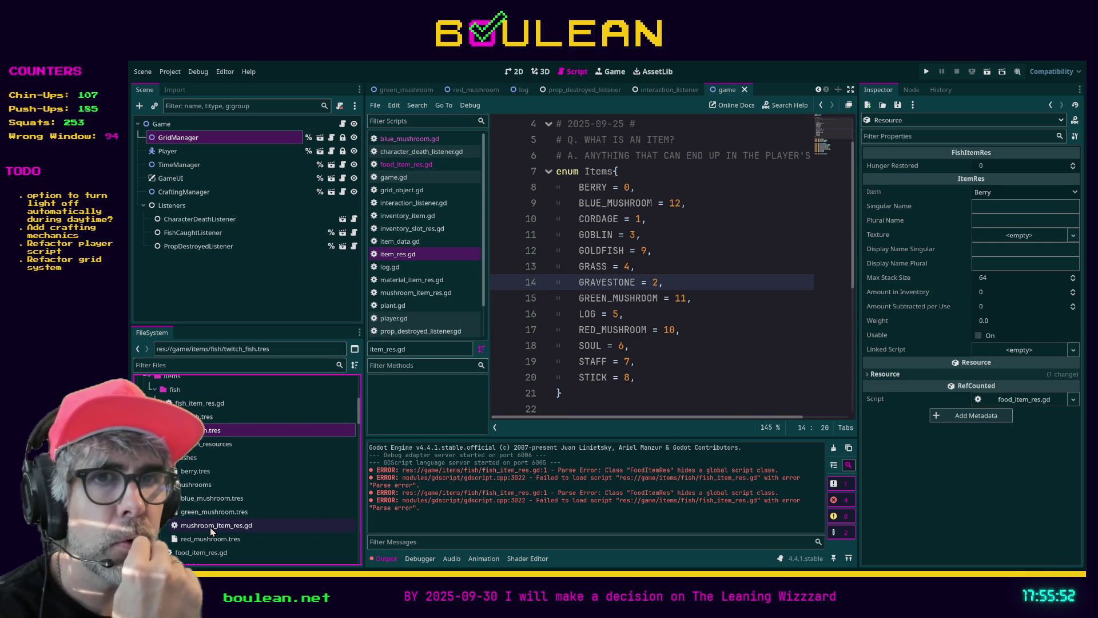
scroll(260, 462, down, 2)
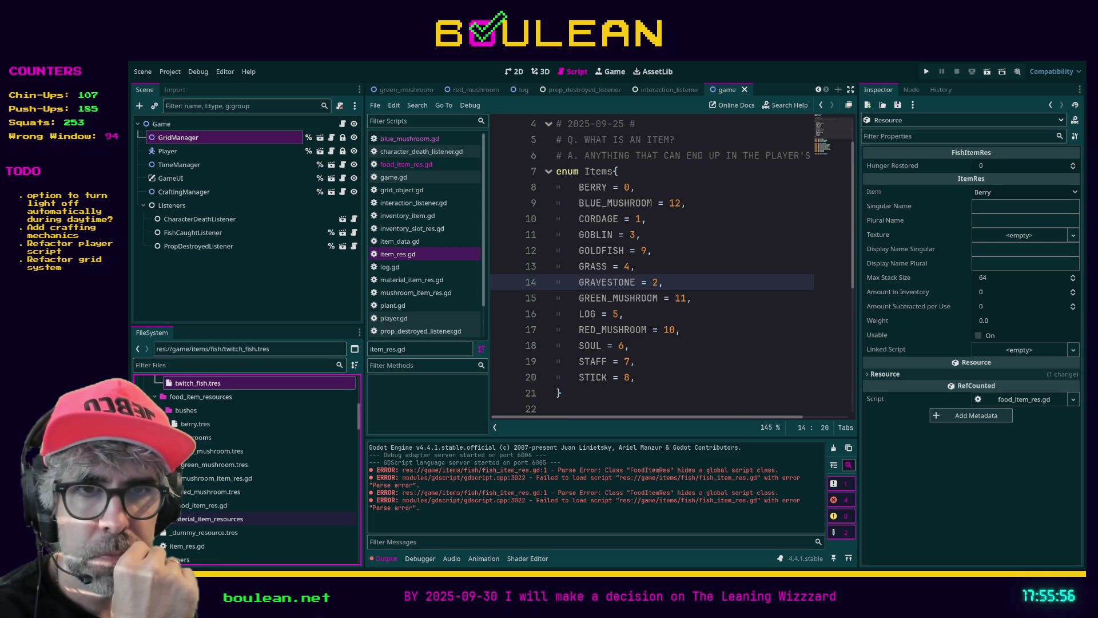
double_click(185, 520)
scroll(185, 523, down, 1)
click(186, 523)
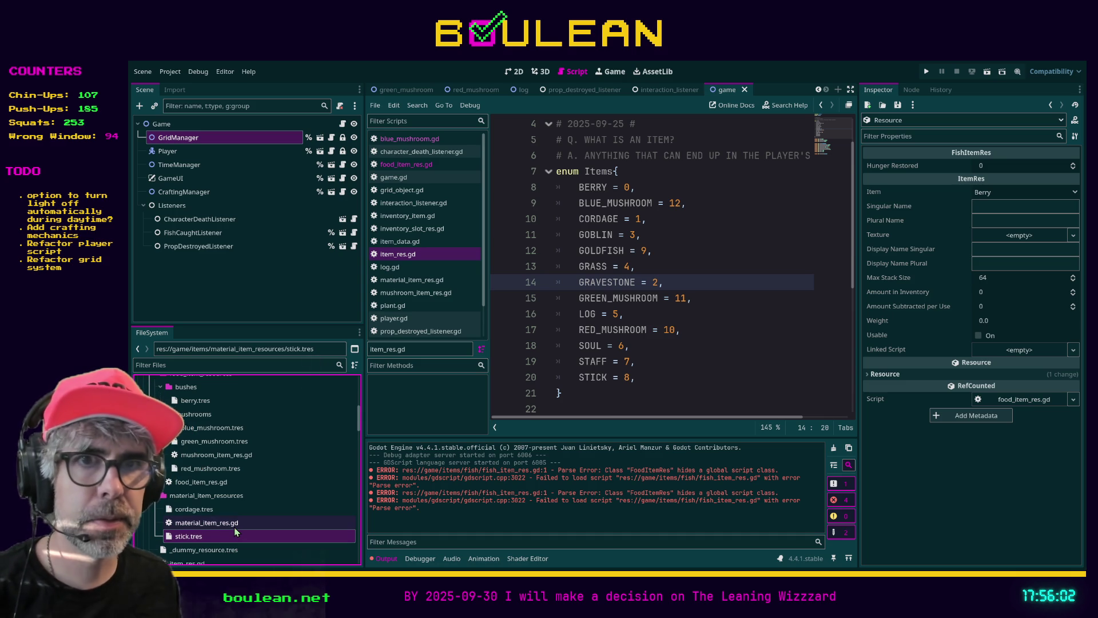
Open material_item_res.gd, return to item_res.gd, and select cordage.tres
double_click(218, 523)
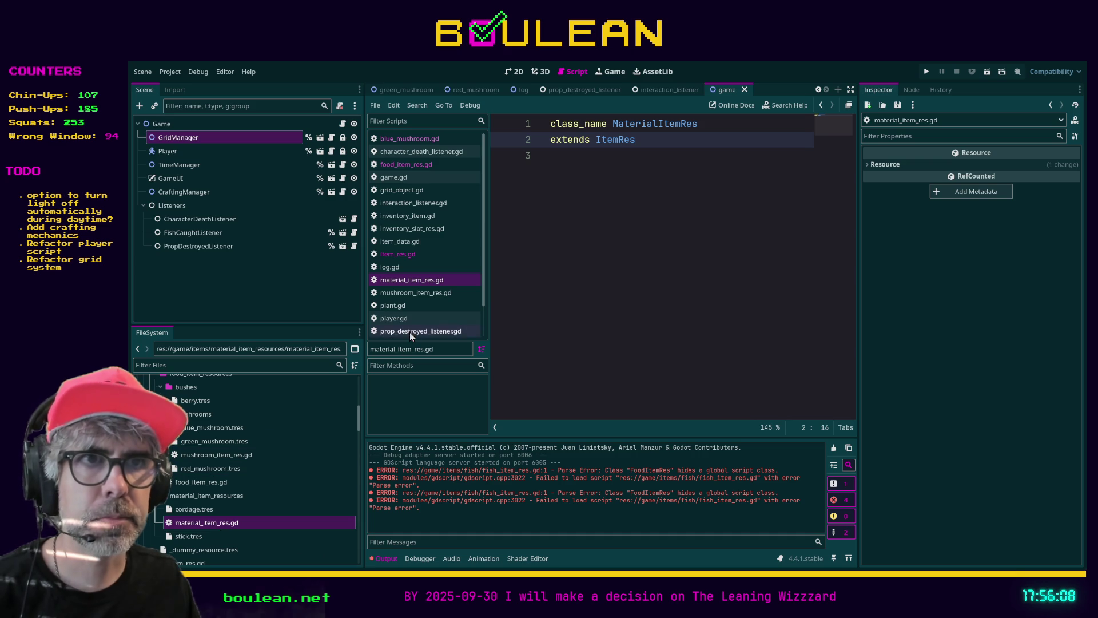
click(399, 255)
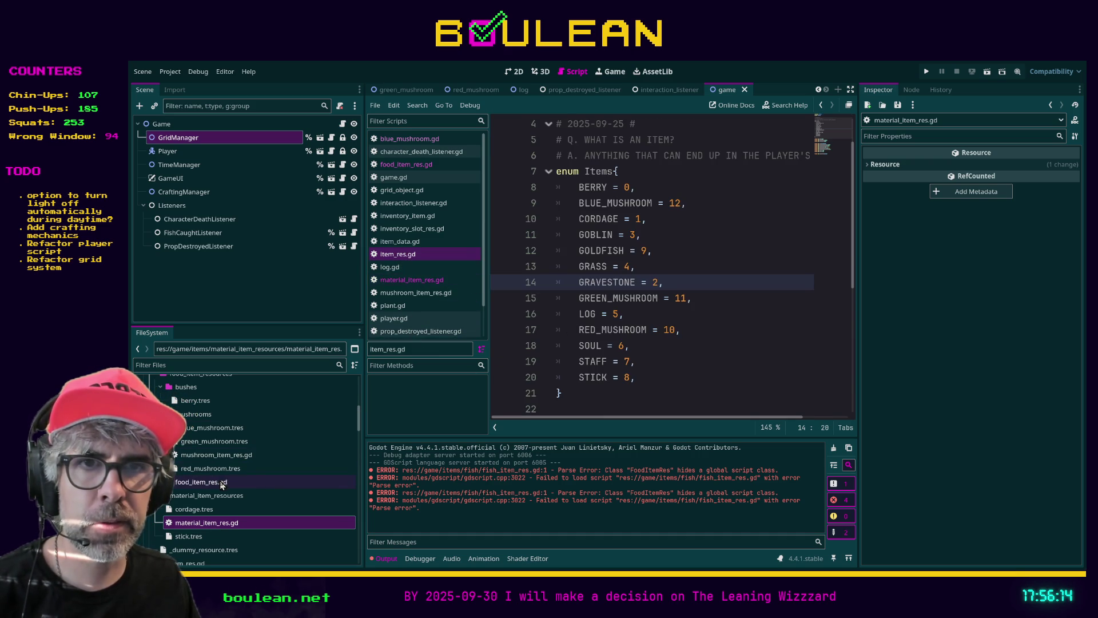
click(190, 511)
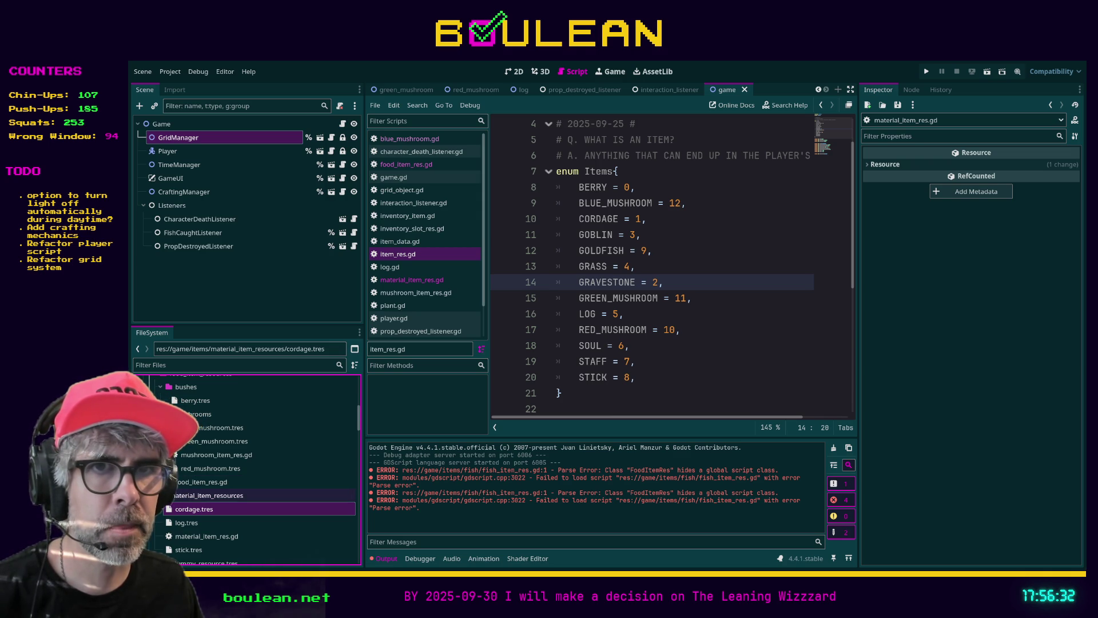
Collapse the material_item_resources, mushrooms and bushes folders
double_click(198, 496)
scroll(206, 440, up, 1)
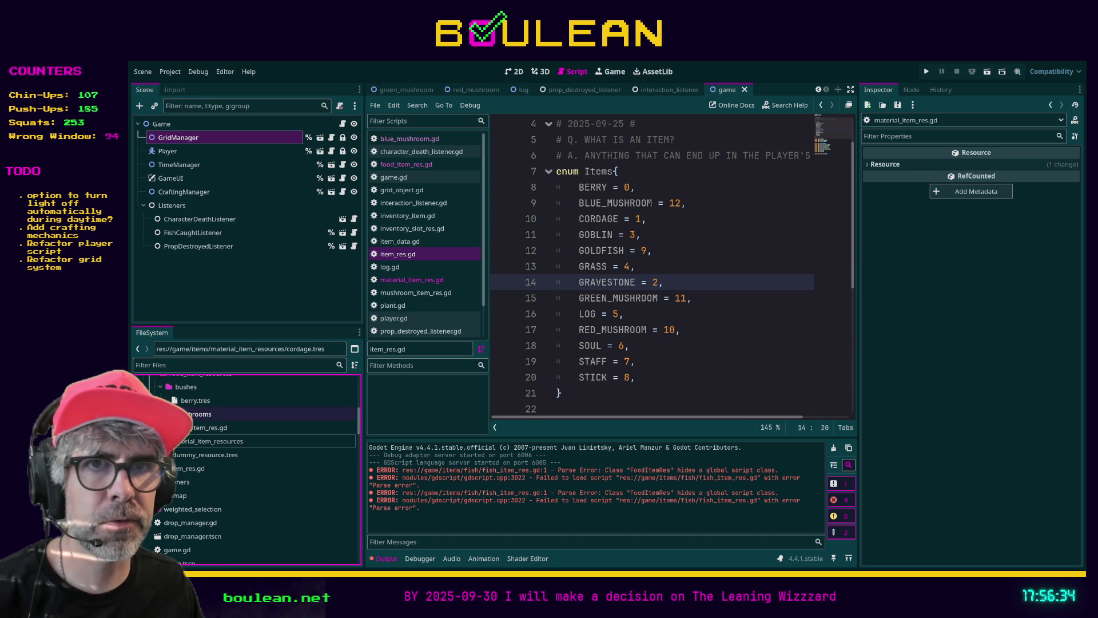
click(160, 438)
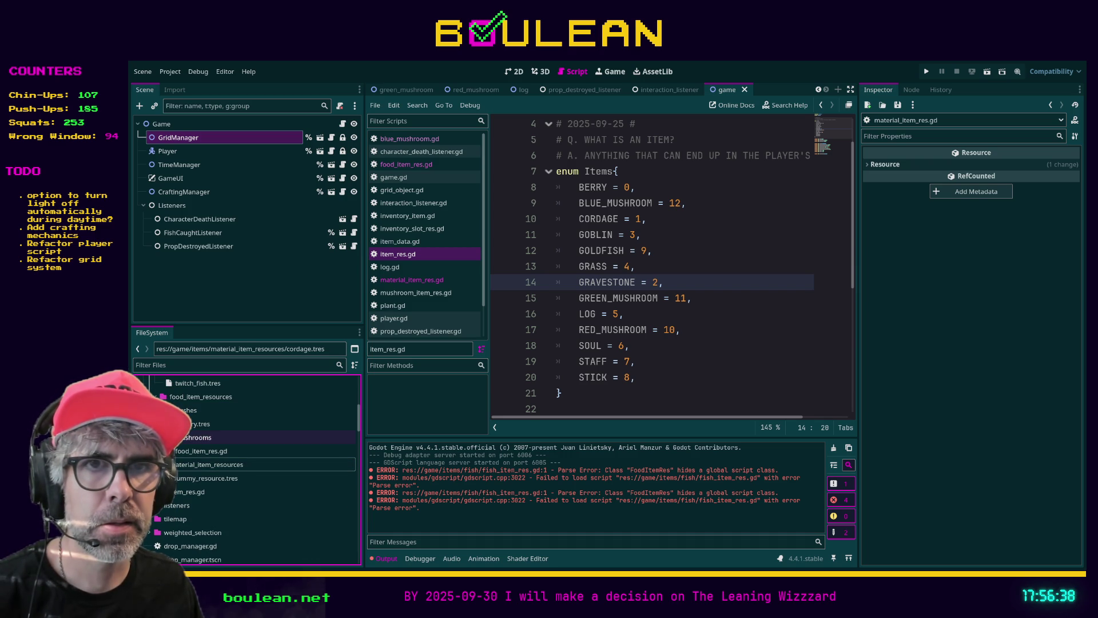
click(161, 410)
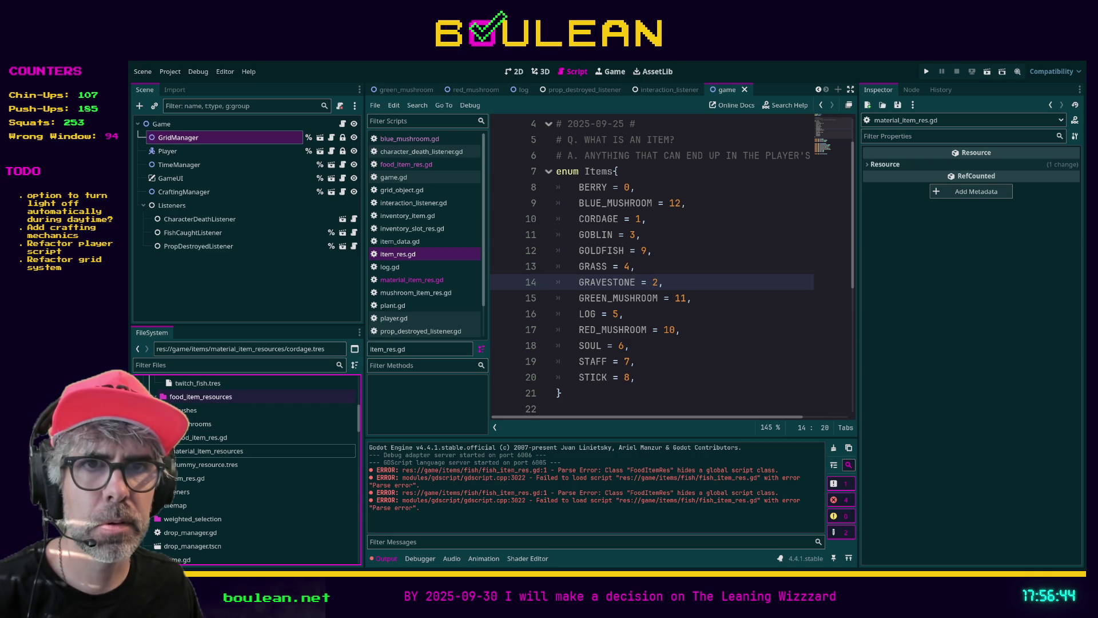
click(151, 451)
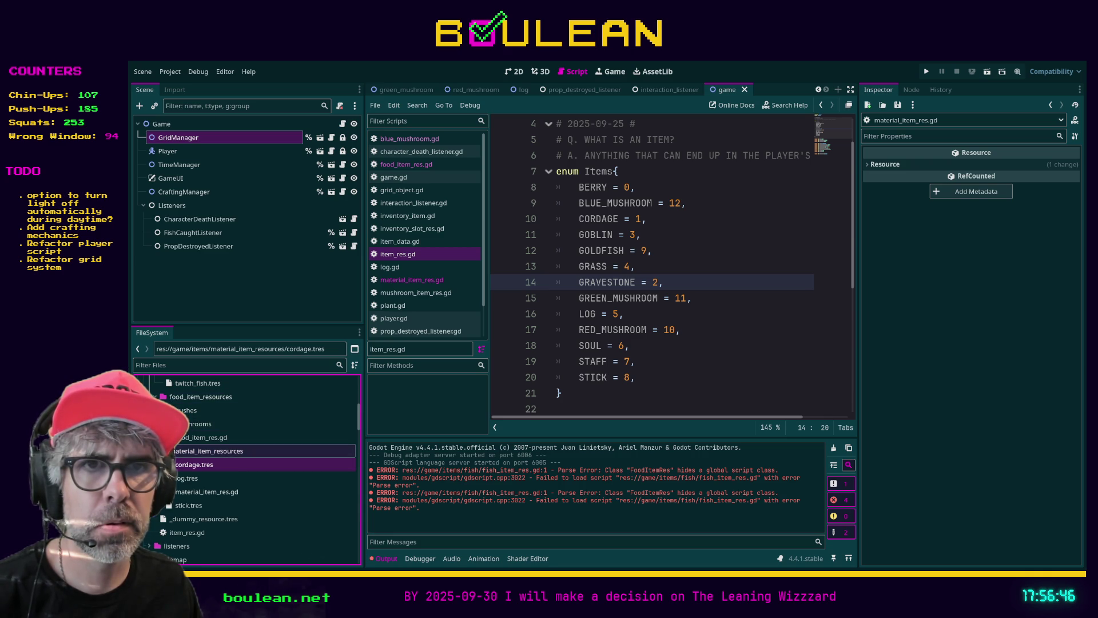
click(151, 451)
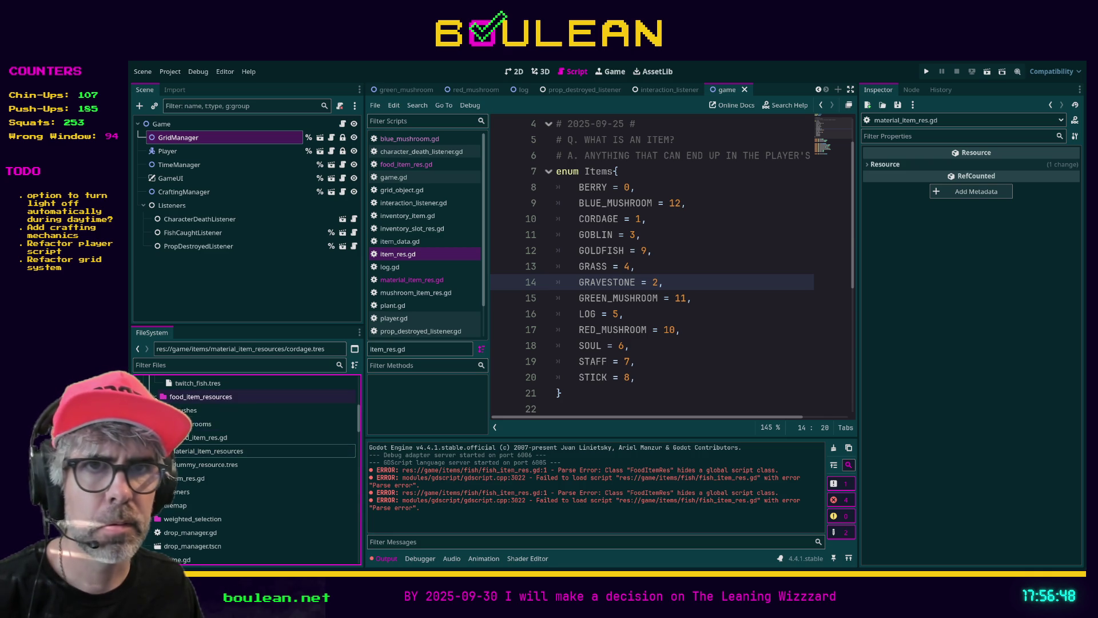
Collapse food_item_resources and fish, then select the items and alchemy folders
click(155, 396)
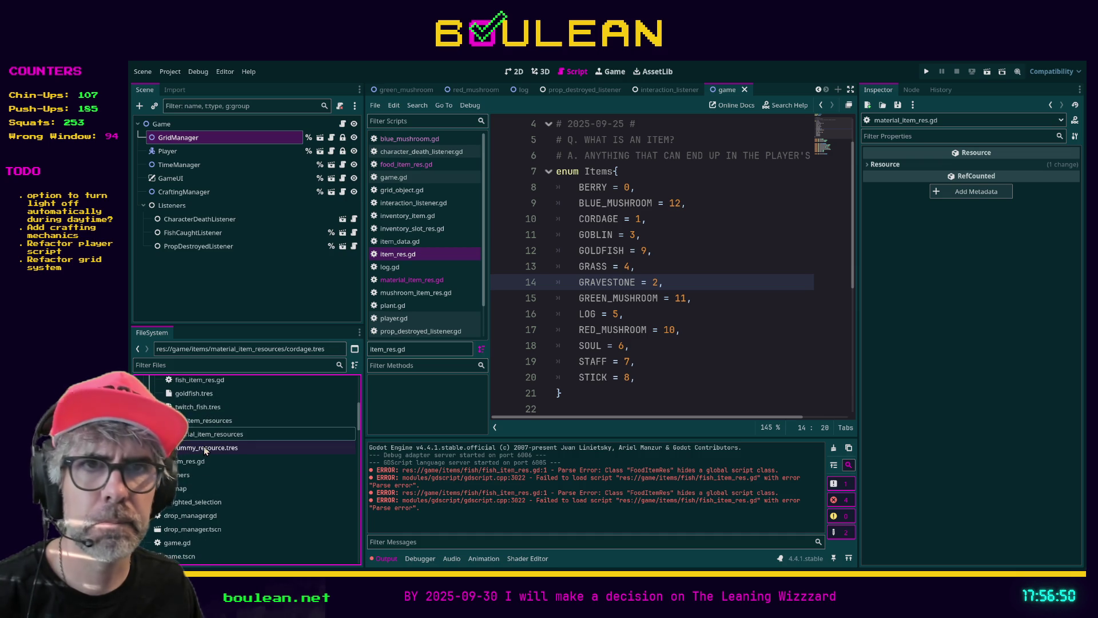
scroll(206, 448, up, 2)
click(155, 391)
scroll(200, 403, up, 1)
click(232, 396)
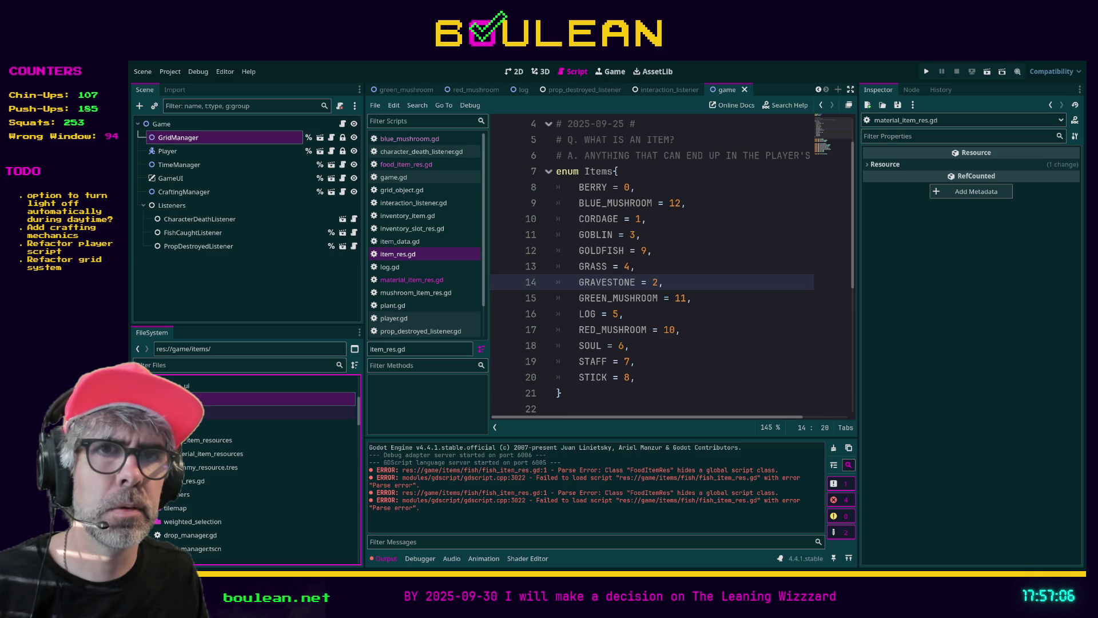
click(275, 412)
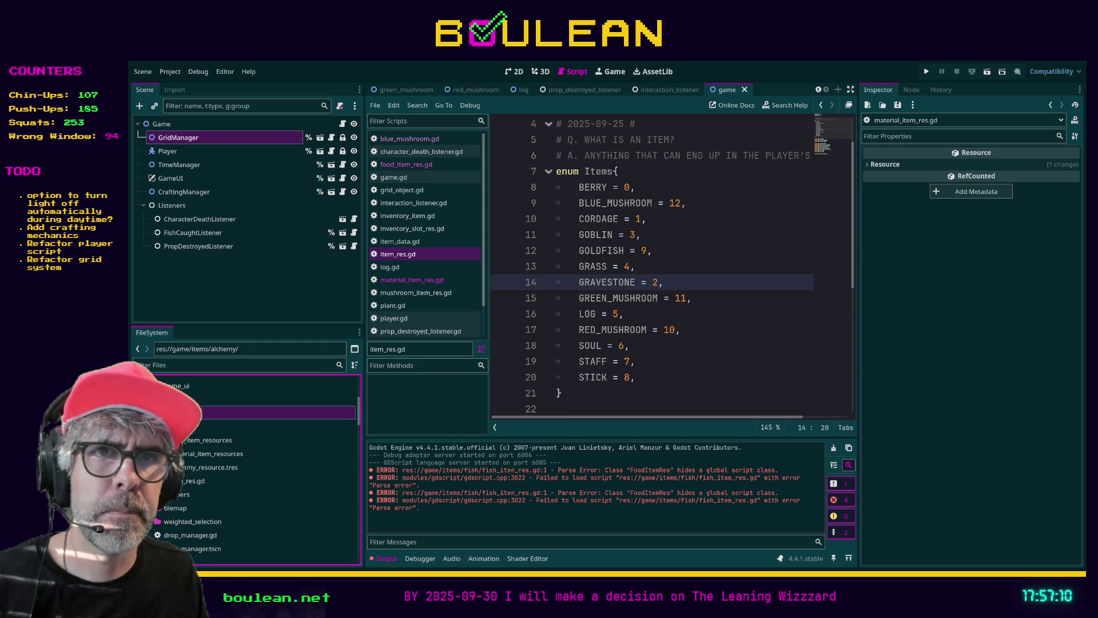
Expand the alchemy folder, select fish_item_res.gd, then reselect alchemy
key(Right)
click(195, 442)
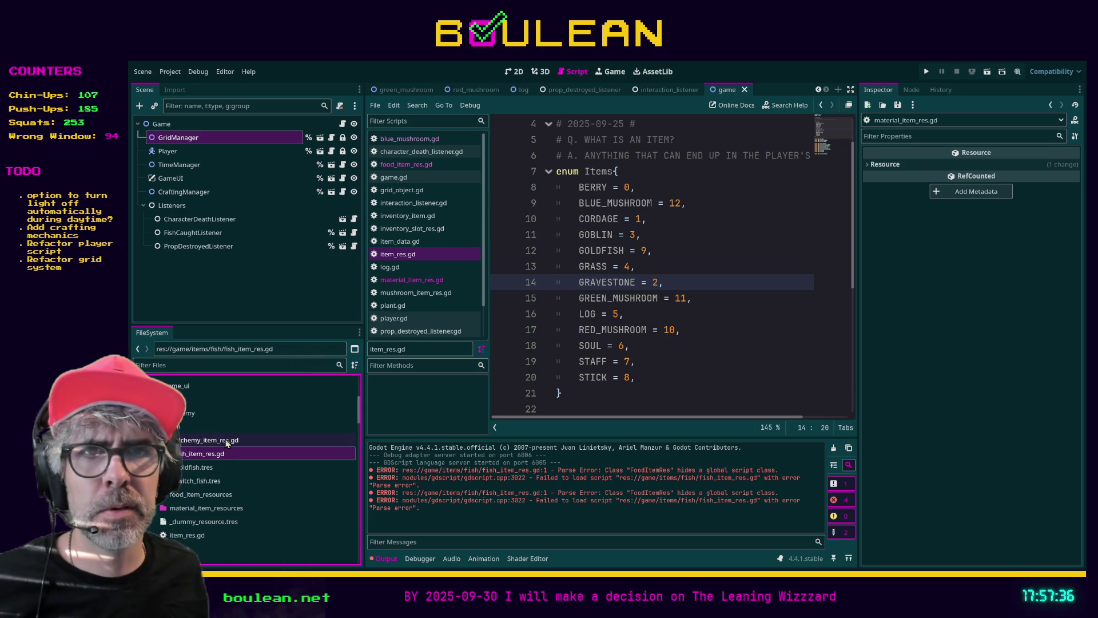
click(183, 412)
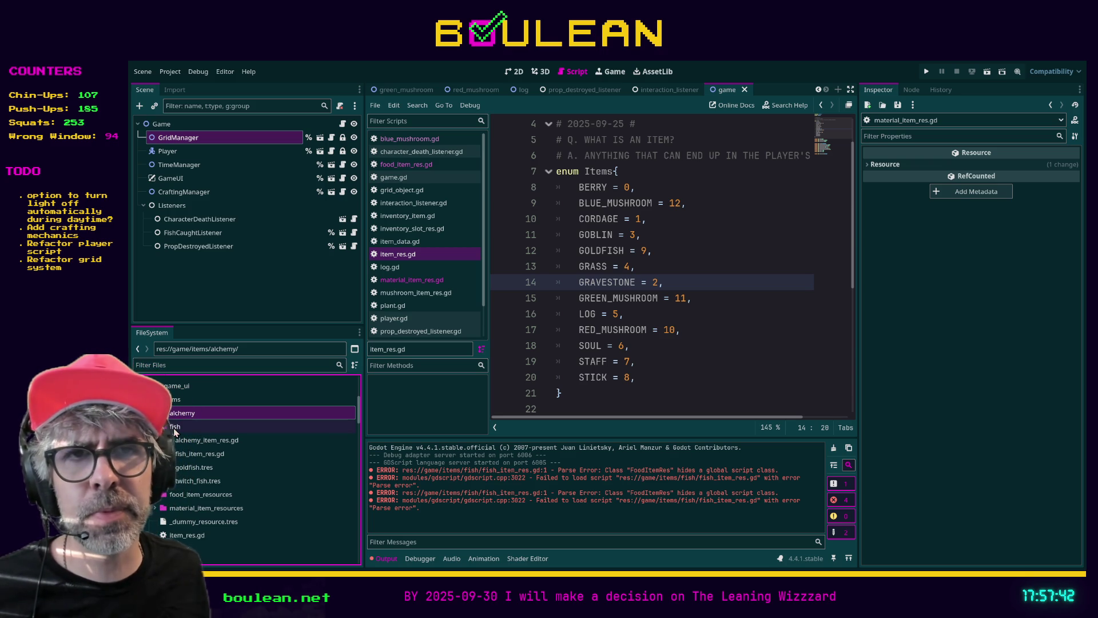
click(173, 428)
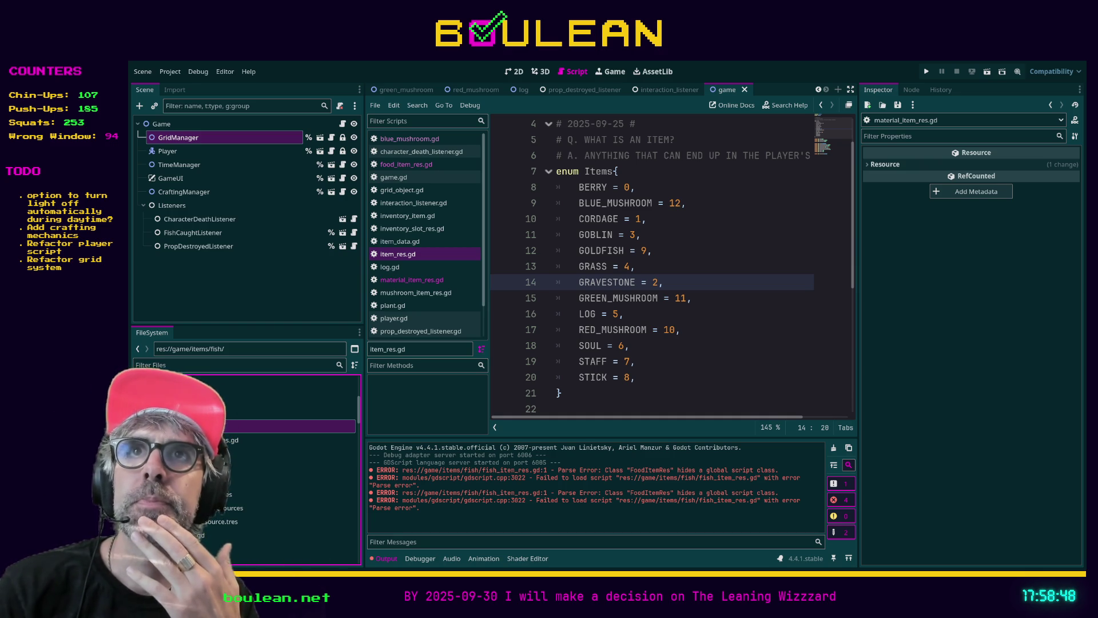
click(263, 412)
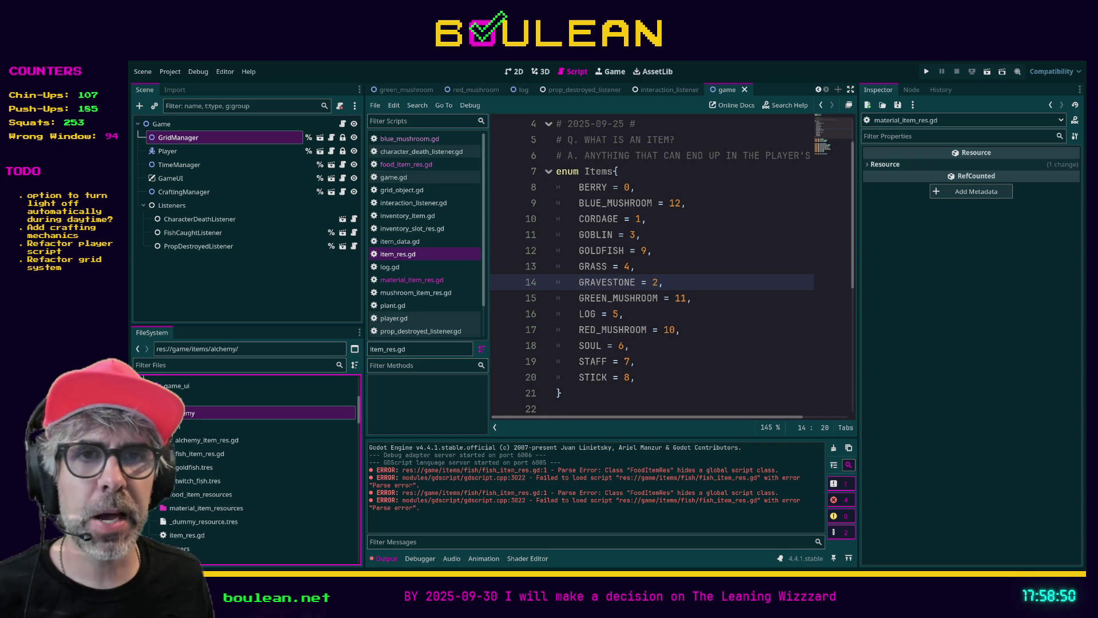
Rename the alchemy folder to magic
key(F2)
text(magic)
key(Return)
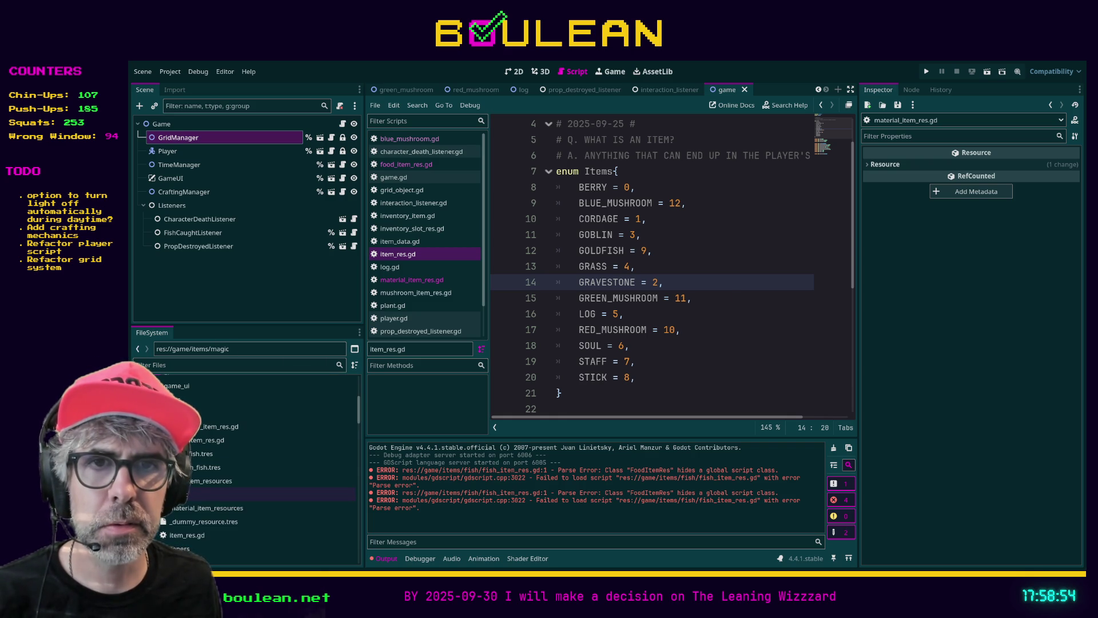
Move alchemy_item_res.gd into magic, rename it magic_item_res.gd, and open it
click(199, 430)
drag(205, 454, 217, 494)
click(201, 497)
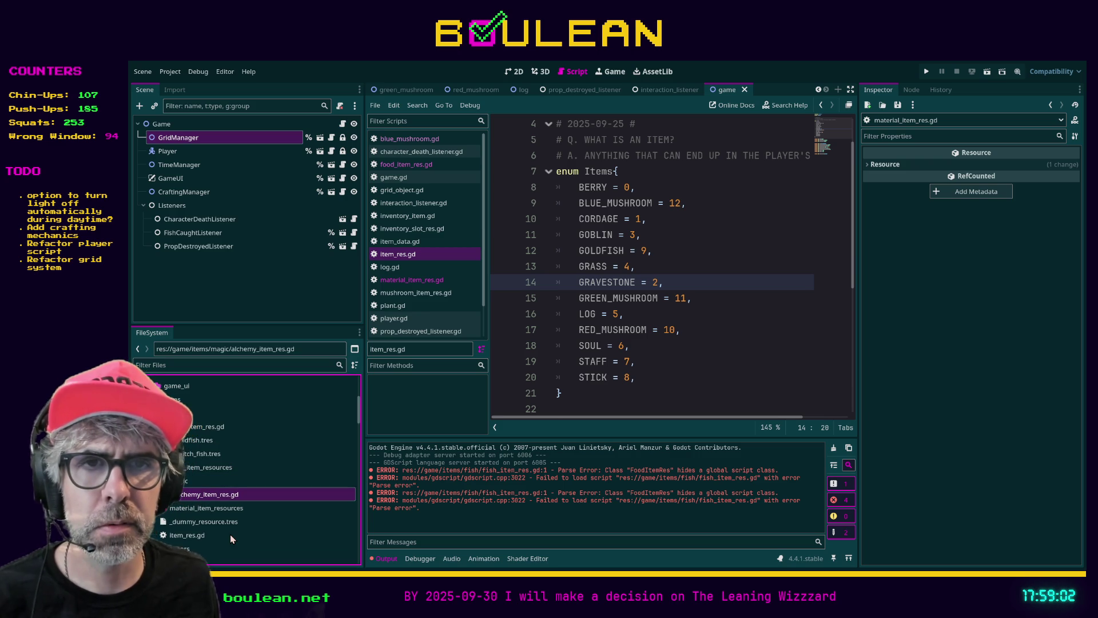
key(F2)
text(magic_item_res)
key(Return)
double_click(223, 495)
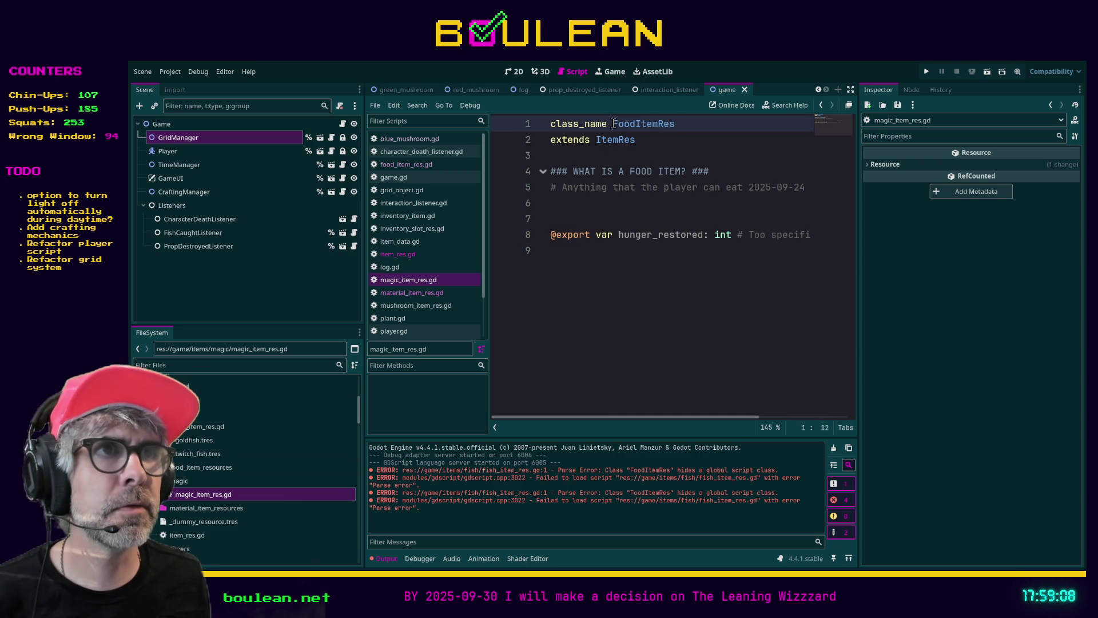
Change the class_name from FoodItemRes to MagicItemRes and save
drag(611, 123, 708, 123)
text(MagicItem)
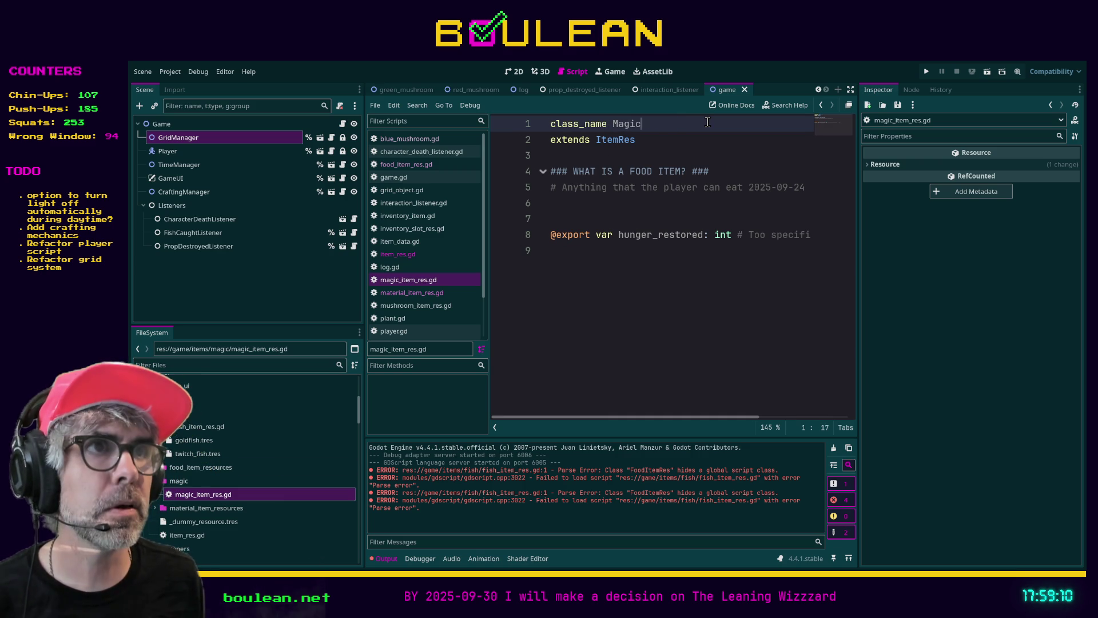
text(Res)
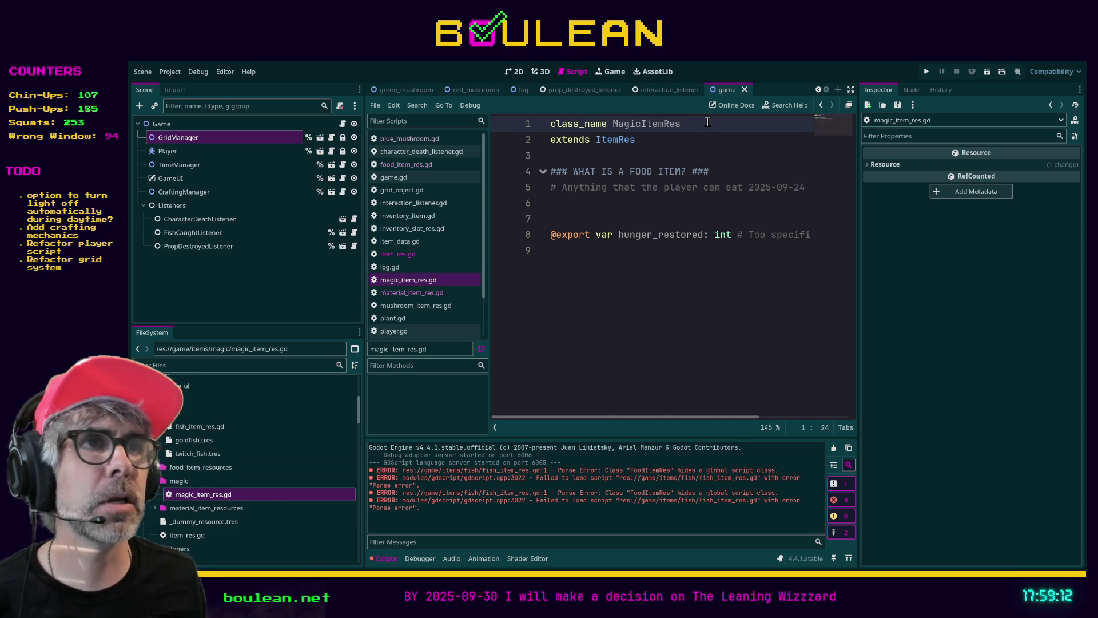
click(674, 138)
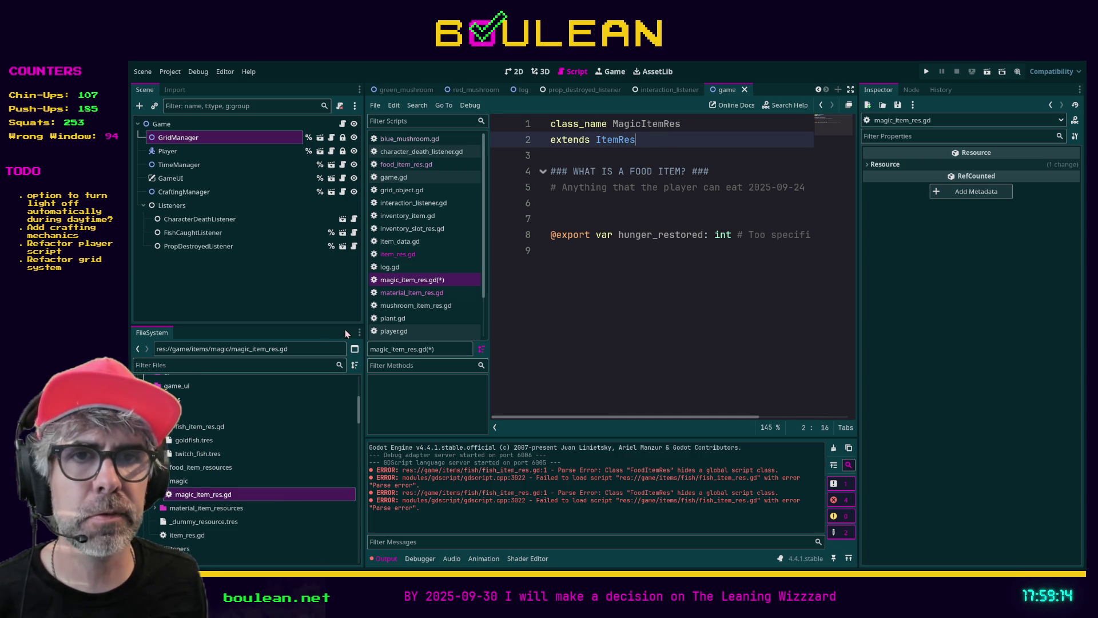
click(635, 293)
key(ctrl+s)
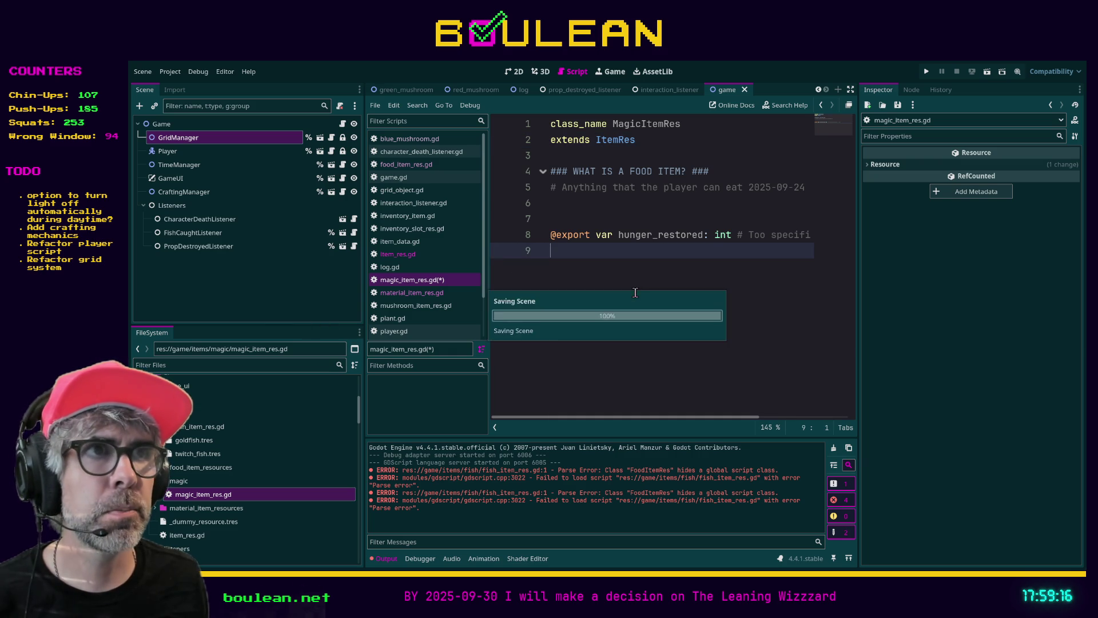
Delete the hunger_restored export and food comment block, then save the script
click(552, 239)
key(shift+End)
key(BackSpace)
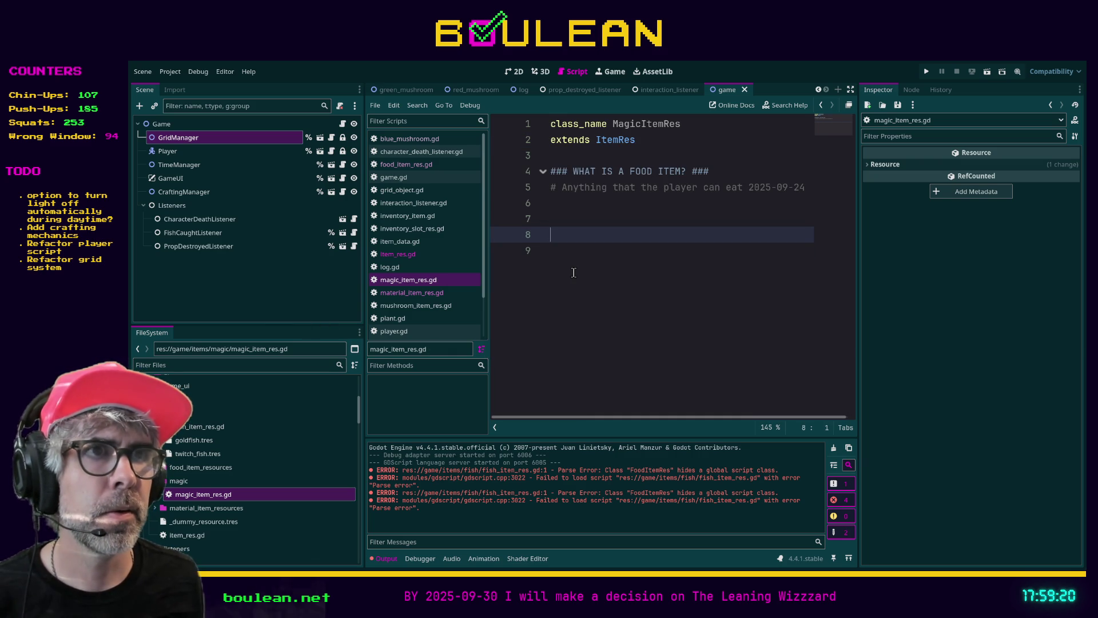
key(BackSpace)
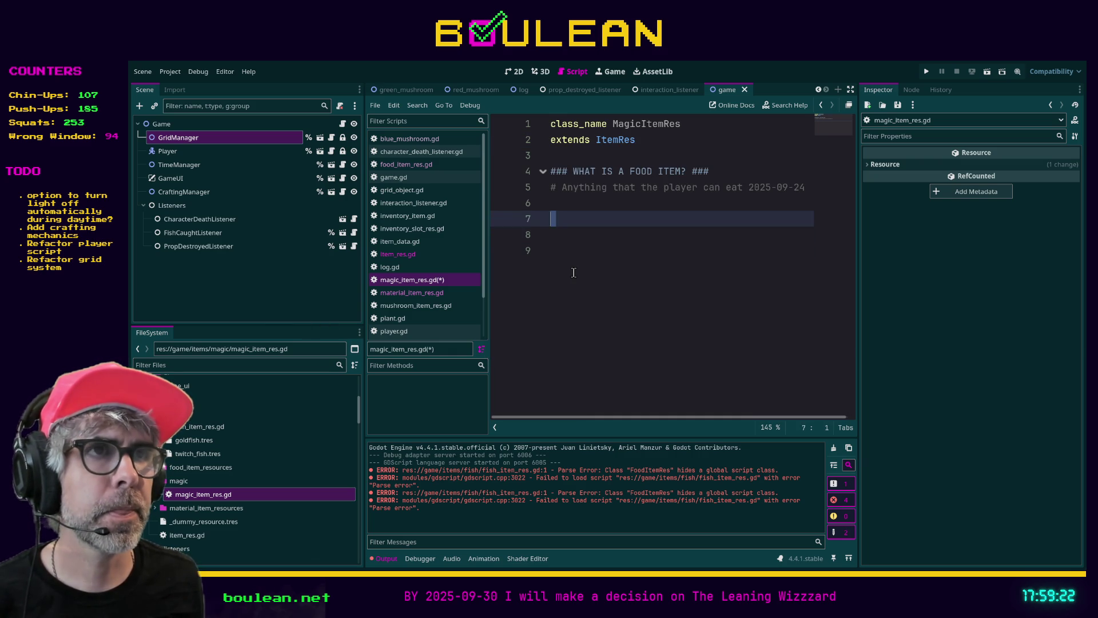
key(shift+Up)
key(shift+Up)
key(shift+Up)
key(BackSpace)
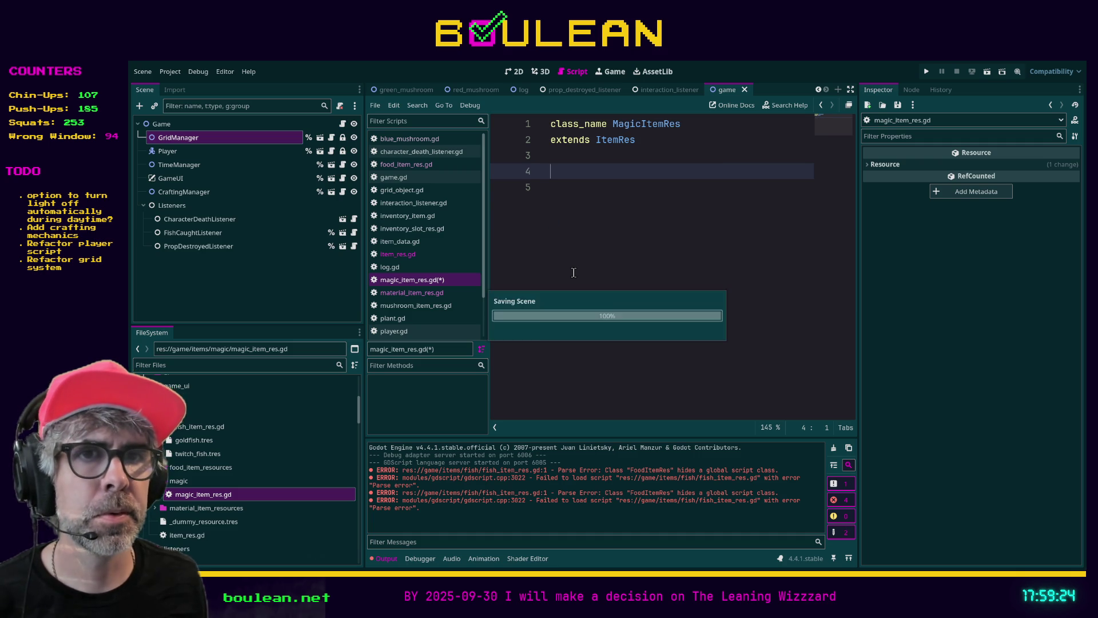
key(ctrl+s)
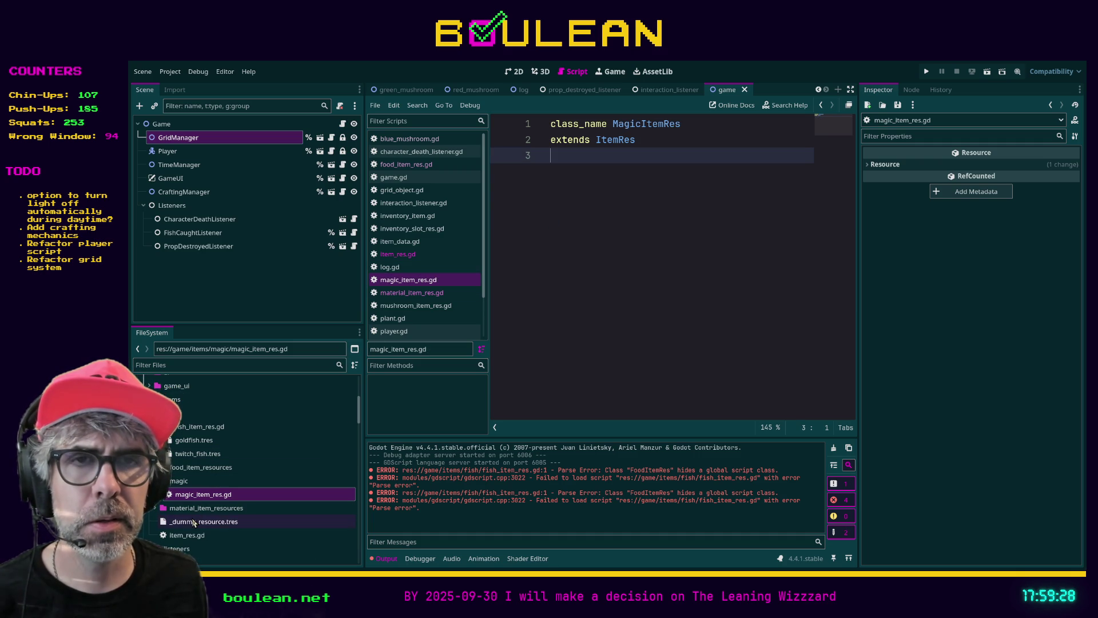
click(206, 496)
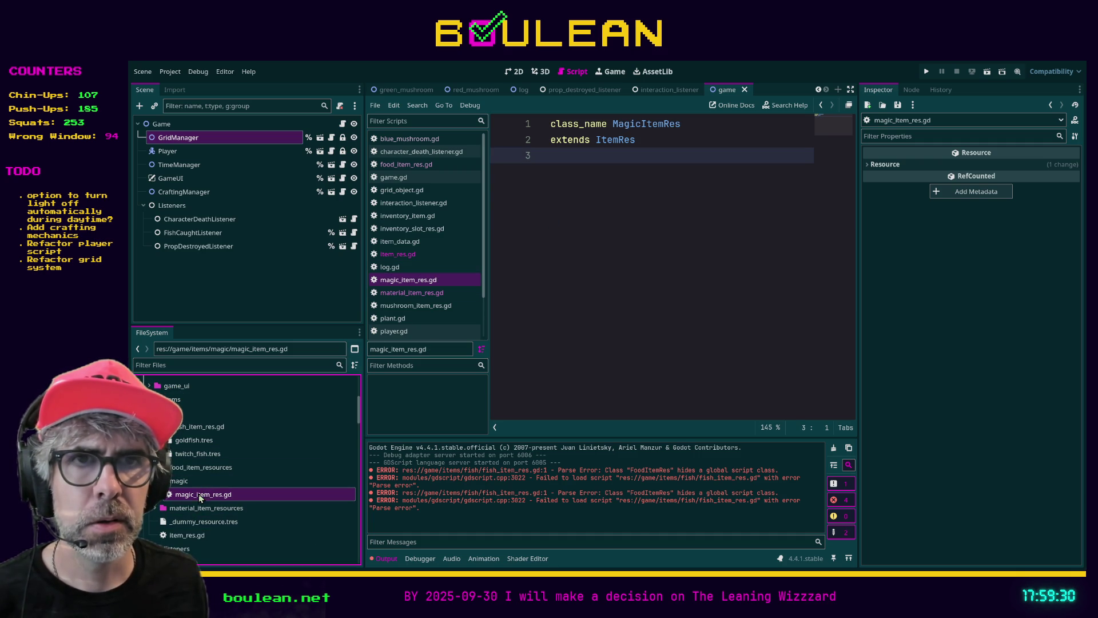
Select the magic folder and reopen item_res.gd's Items enum
click(179, 482)
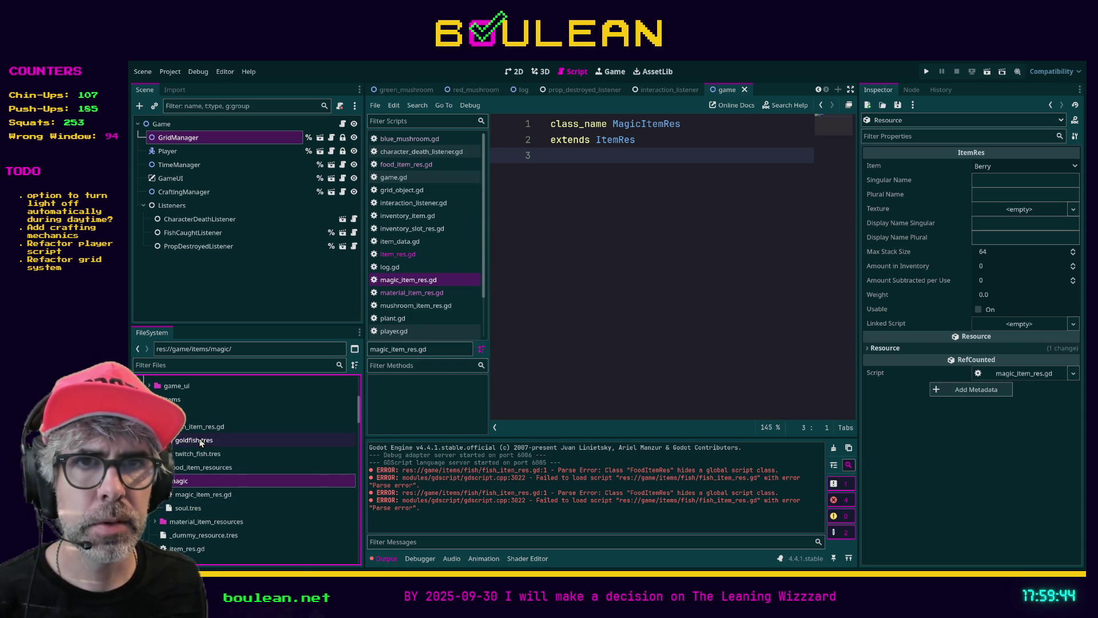
click(400, 254)
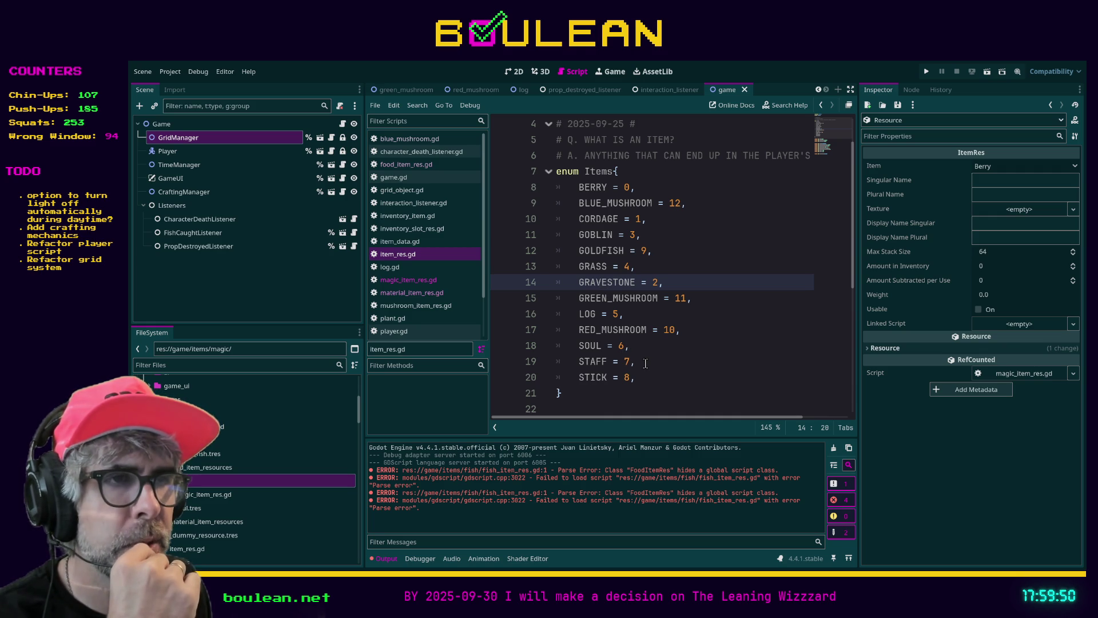
Place the caret after STAFF = 7 and select the top-level items folder
click(645, 363)
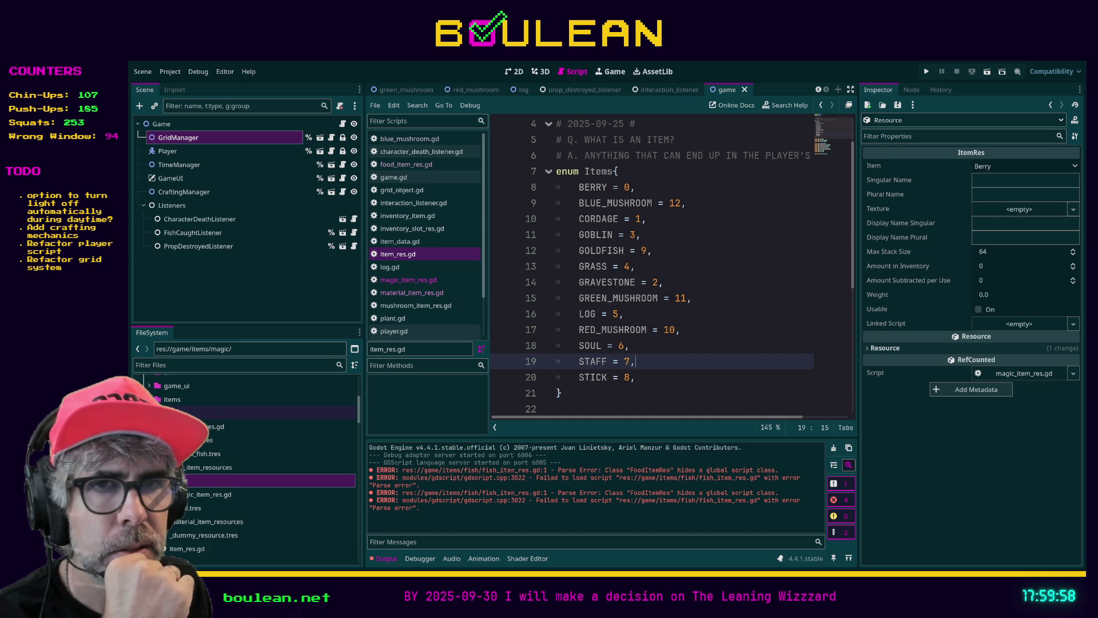
scroll(246, 412, down, 3)
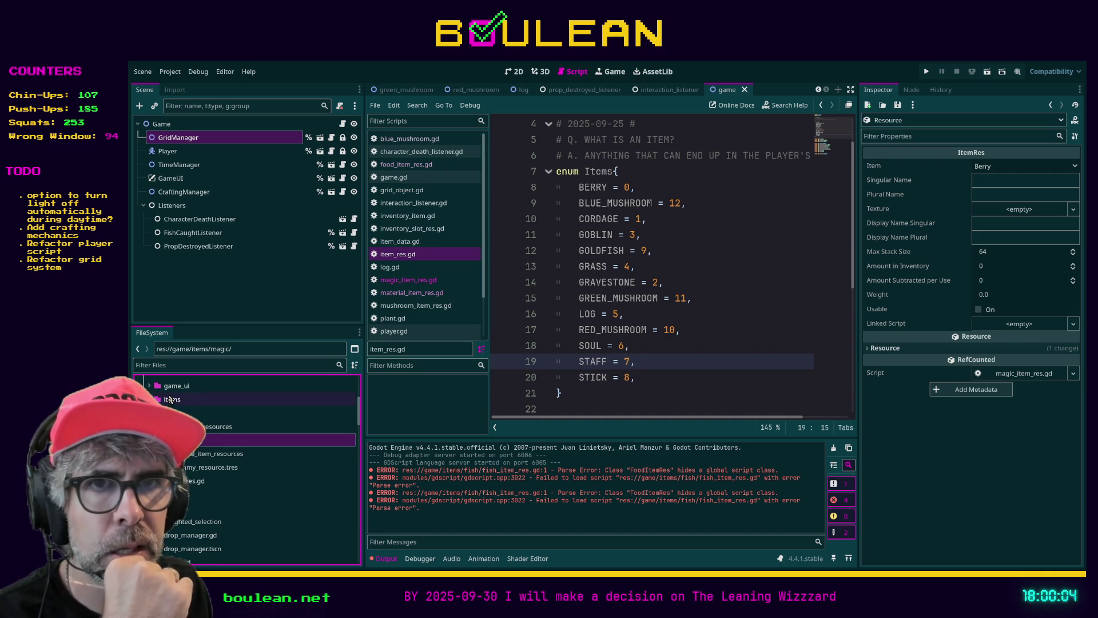
click(172, 399)
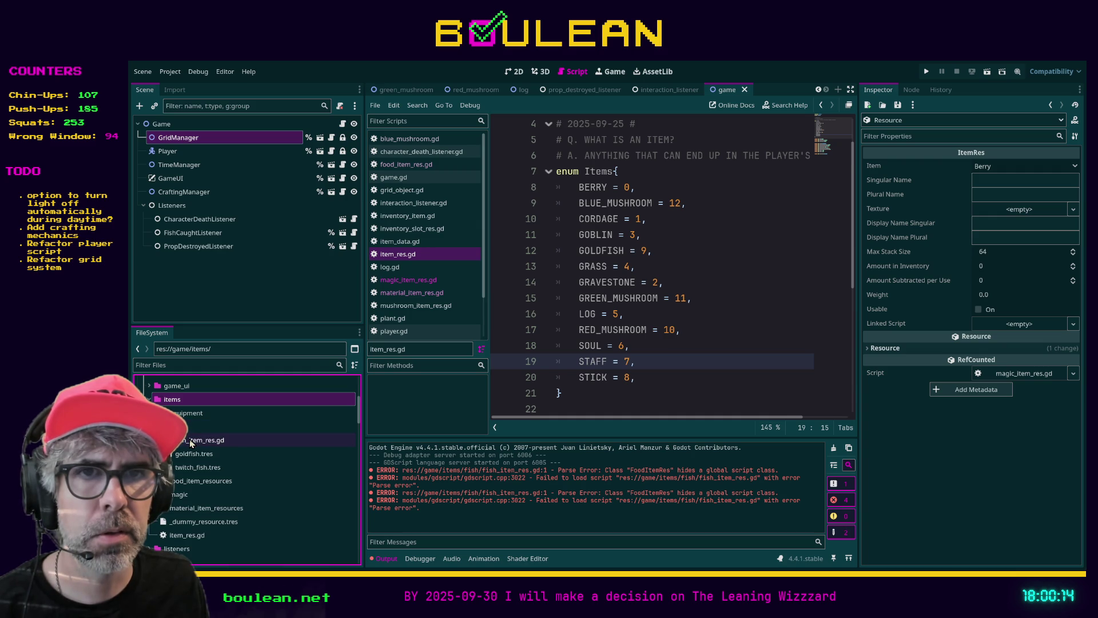
Drag equipment_item_res.gd from the fish folder onto the equipment folder
click(190, 440)
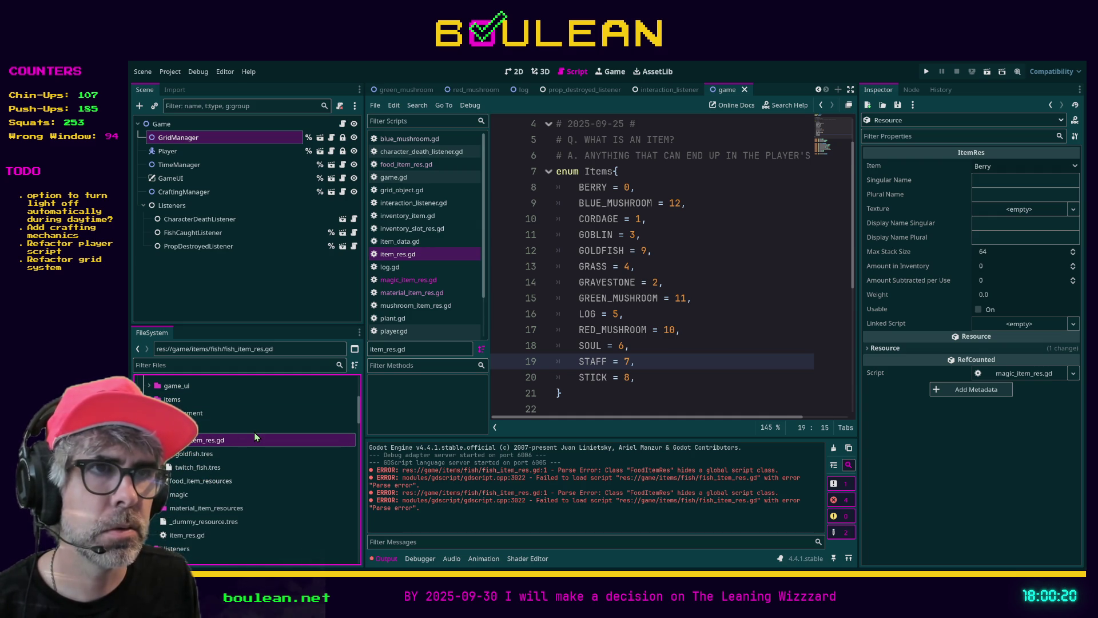
click(194, 442)
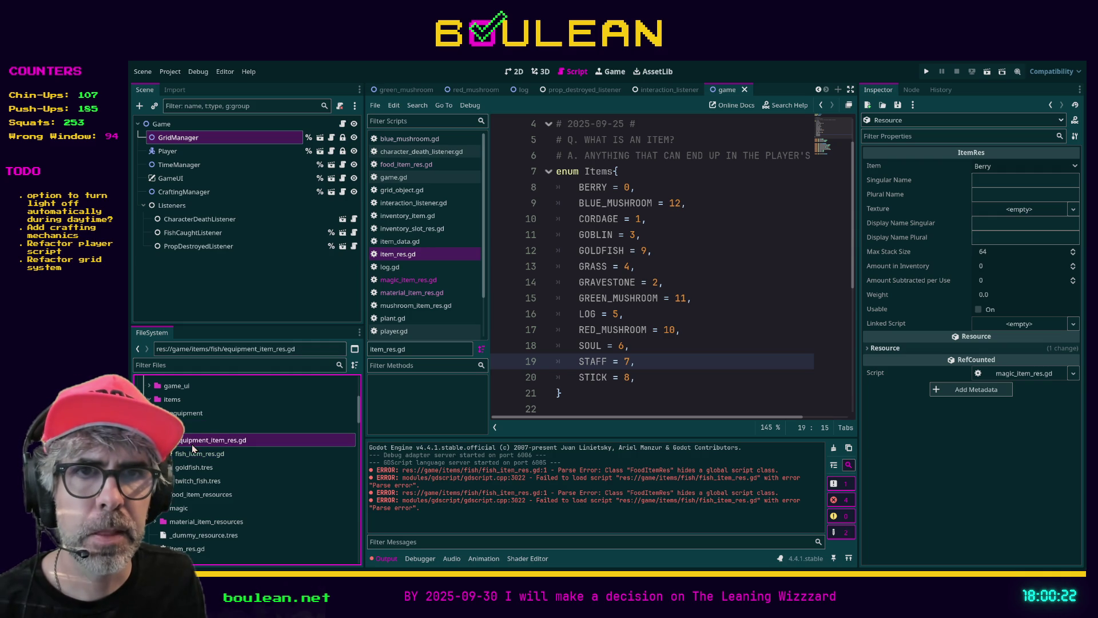
drag(189, 444, 189, 414)
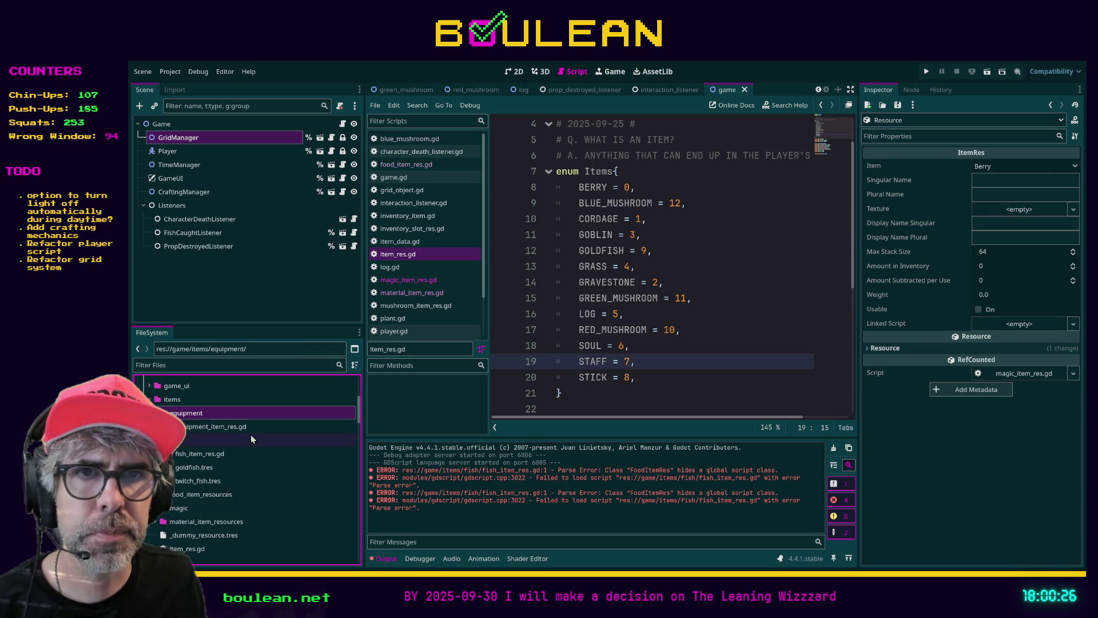
Change equipment_item_res.gd's class_name to EquipmentItemRes, save, and check the equipment folder
double_click(209, 427)
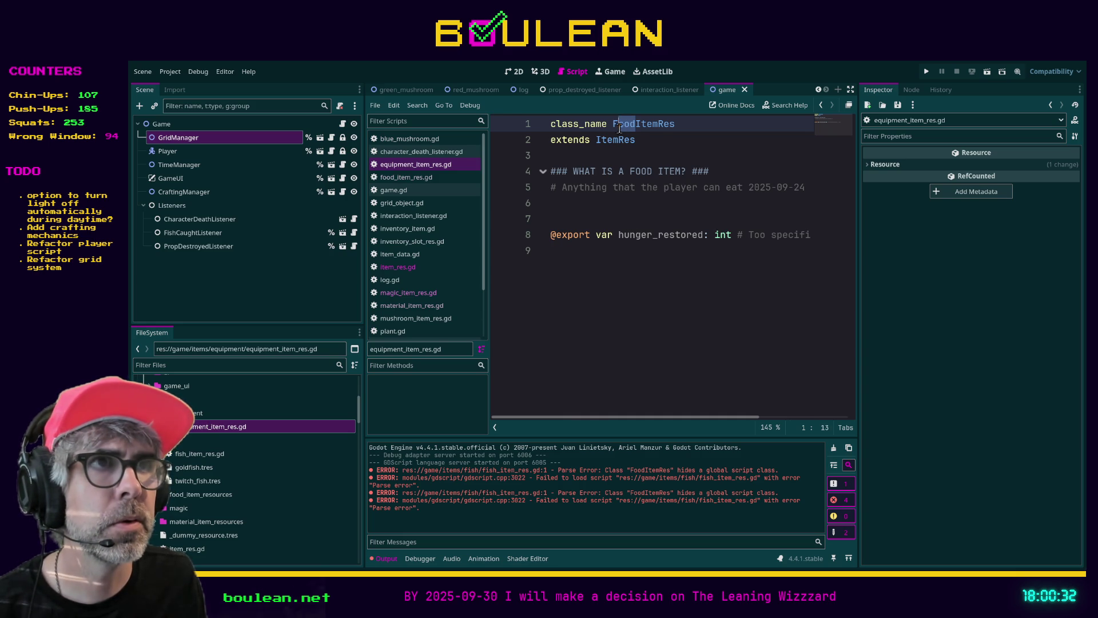
text(Equi)
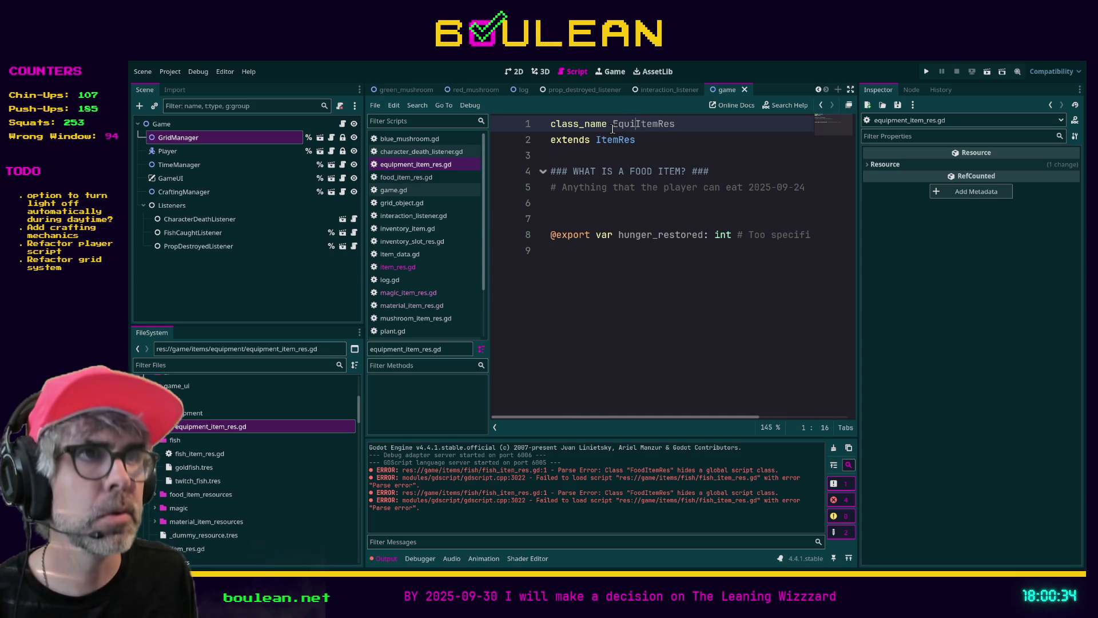
text(pment)
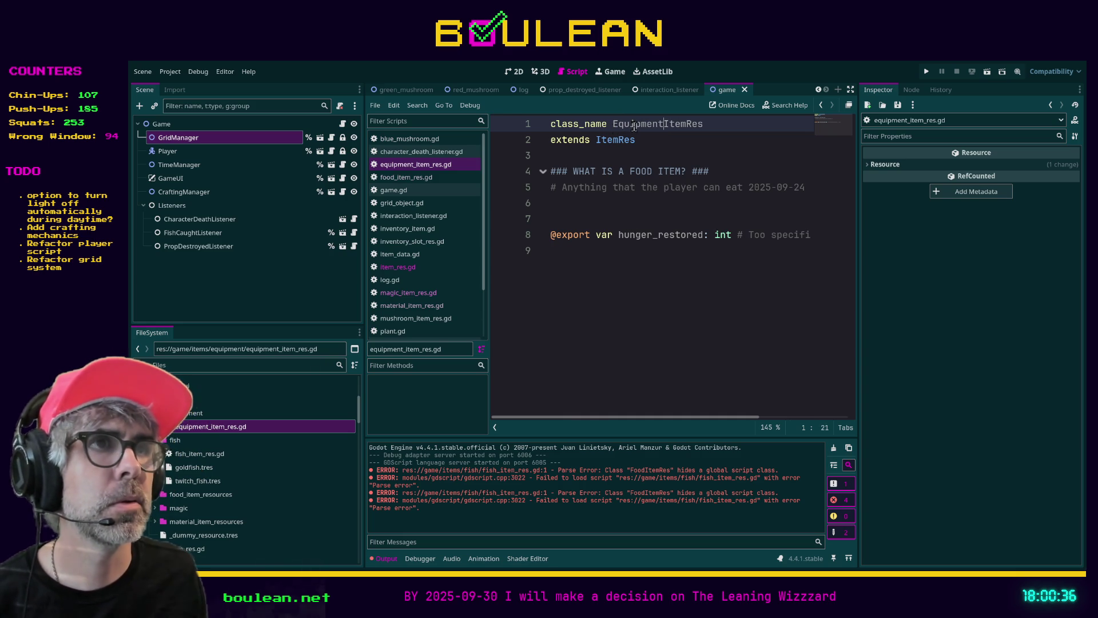
click(659, 207)
key(ctrl+s)
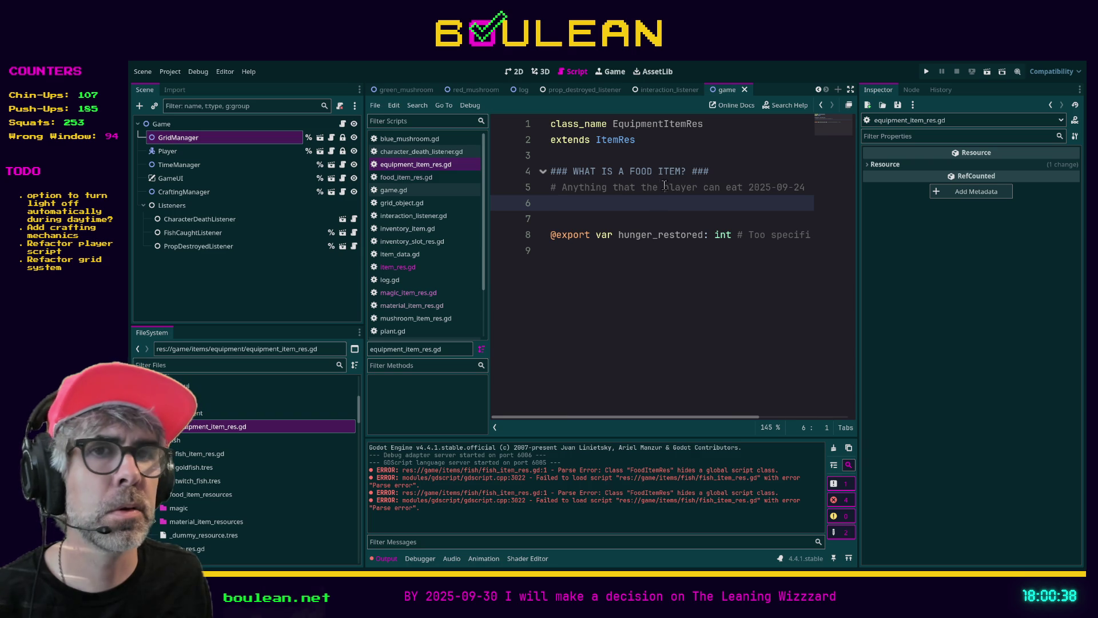
click(199, 412)
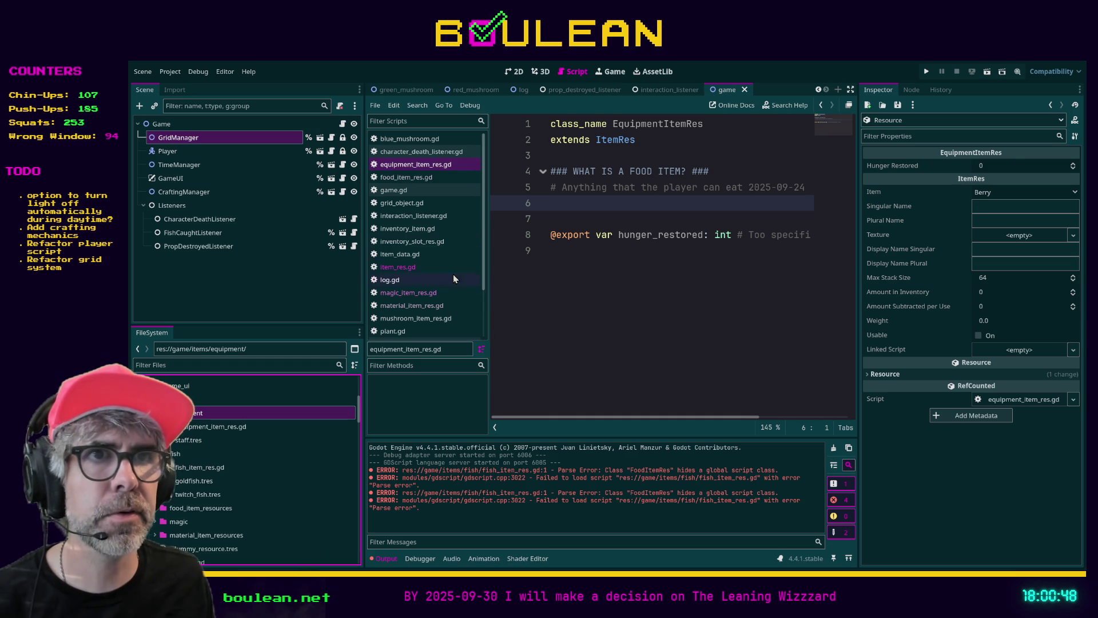
Expand material_item_resources and open material_item_res.gd to inspect its MaterialItemRes class
click(420, 268)
key(Down)
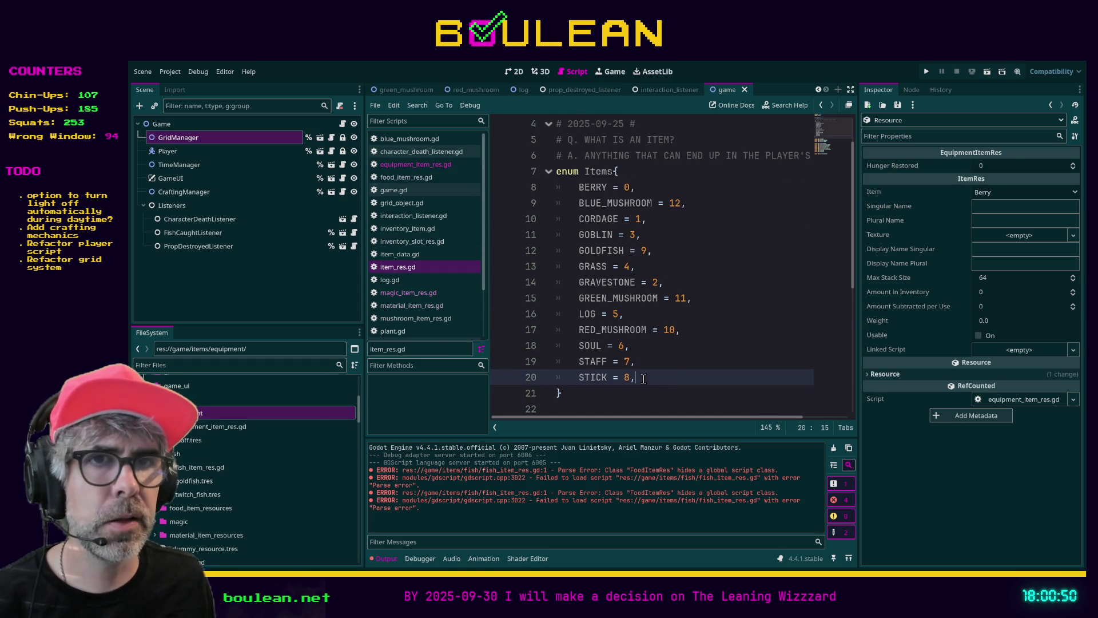
scroll(314, 402, down, 1)
click(155, 512)
scroll(232, 497, down, 2)
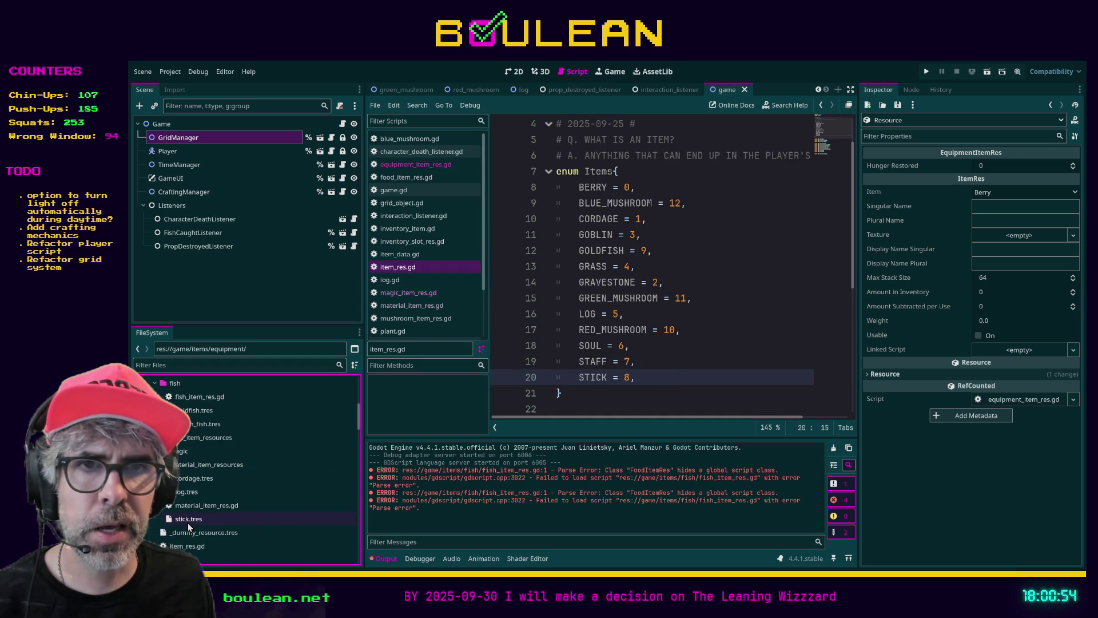
double_click(199, 506)
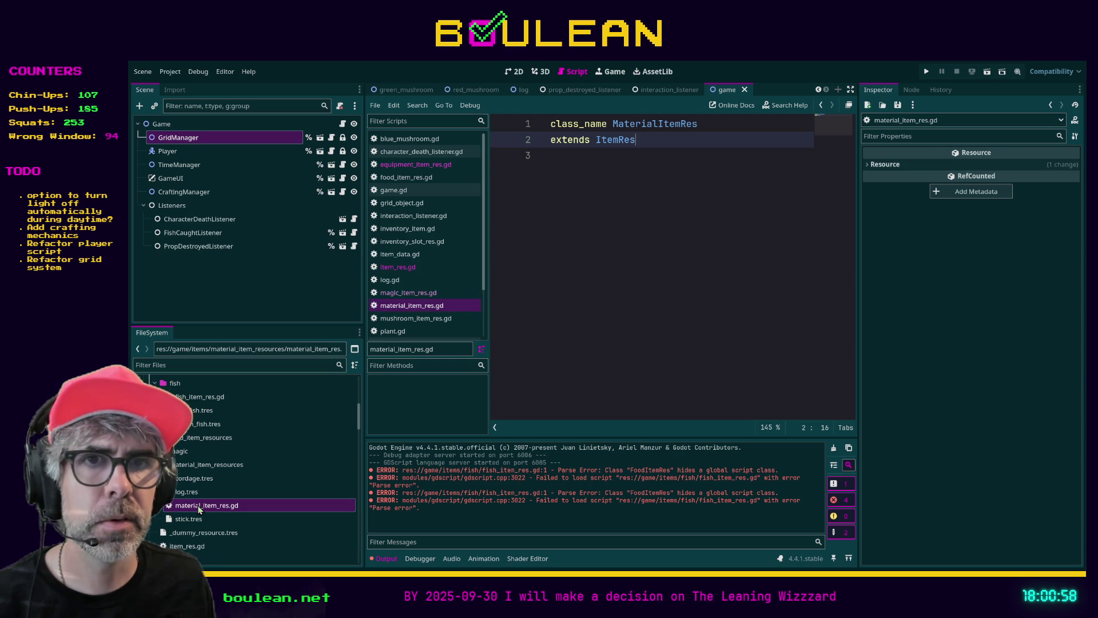
click(596, 315)
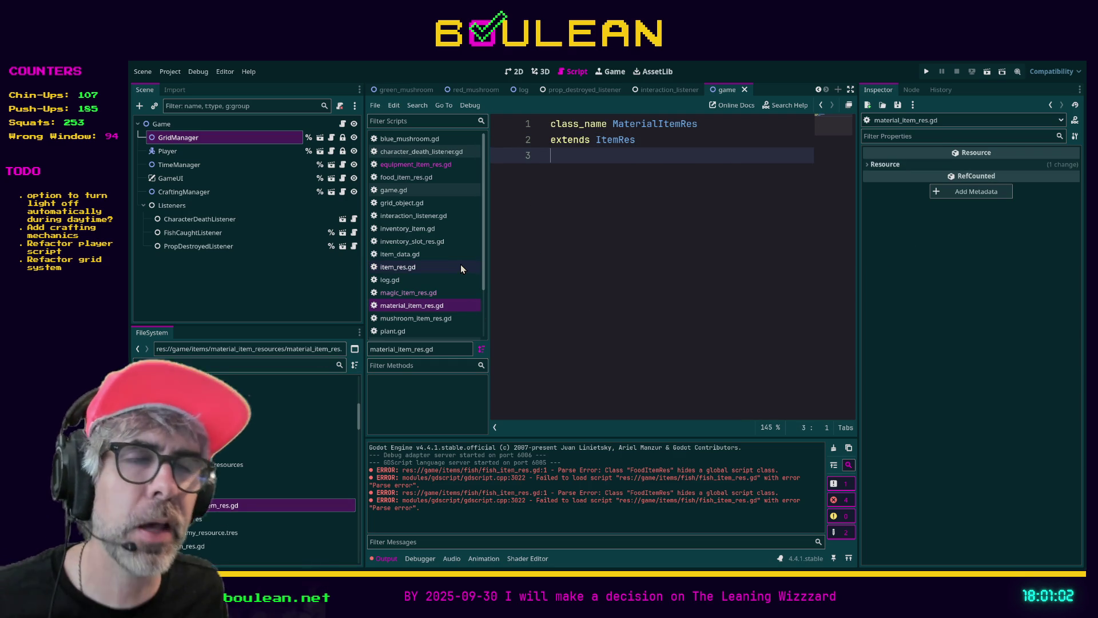
scroll(313, 421, up, 3)
scroll(312, 422, down, 1)
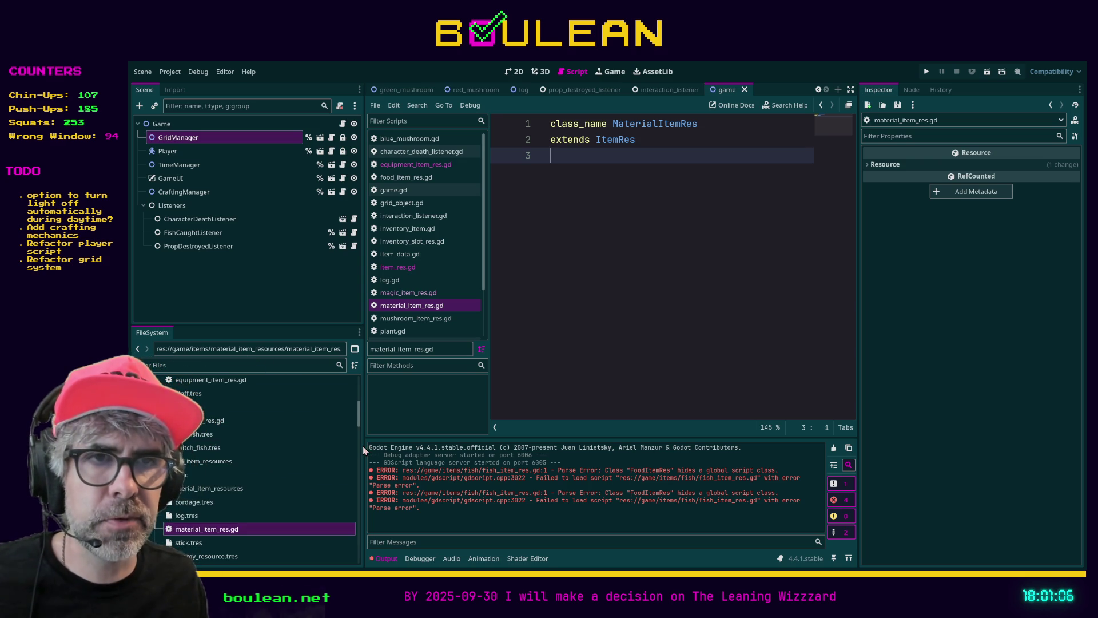
Widen the FileSystem dock, collapse the fish and material_item_resources folders, and reopen item_res.gd
drag(366, 446, 393, 446)
scroll(302, 430, up, 1)
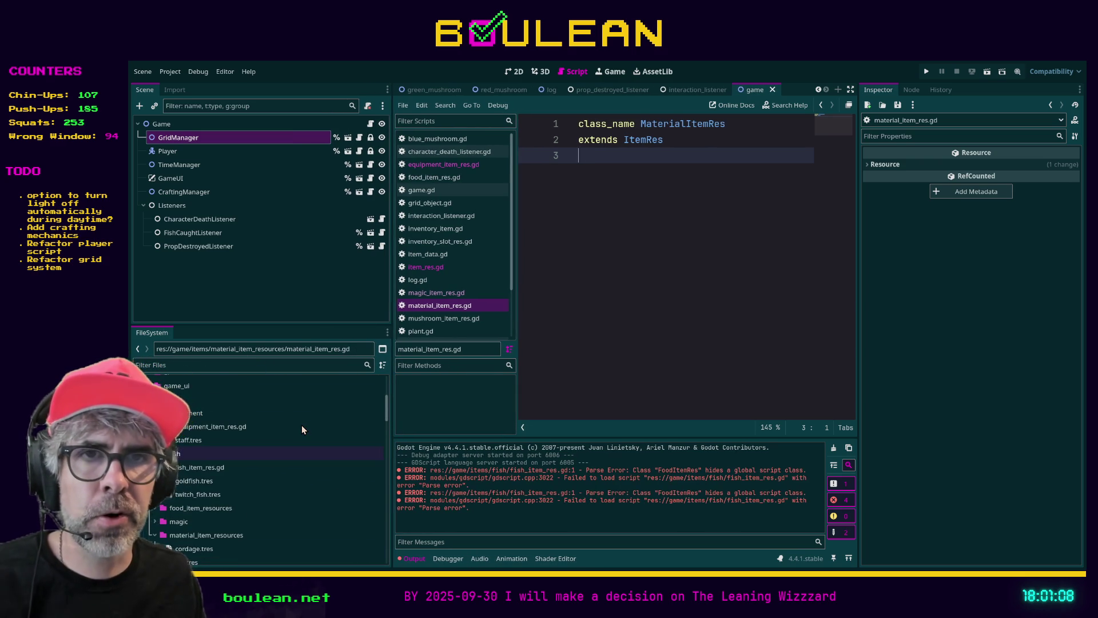
scroll(302, 430, up, 1)
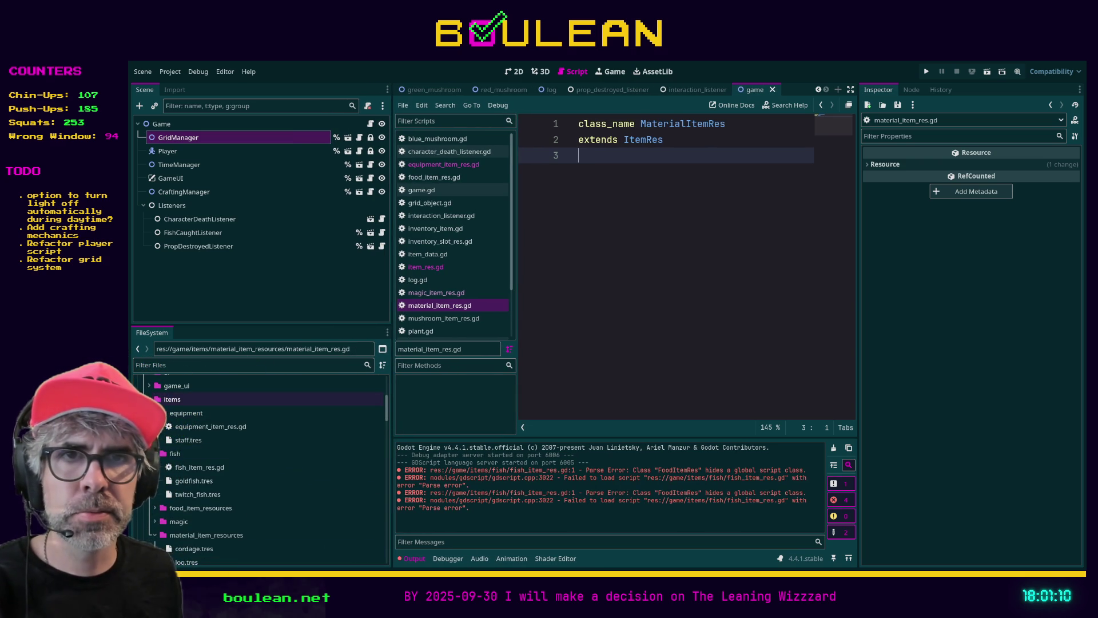
double_click(163, 403)
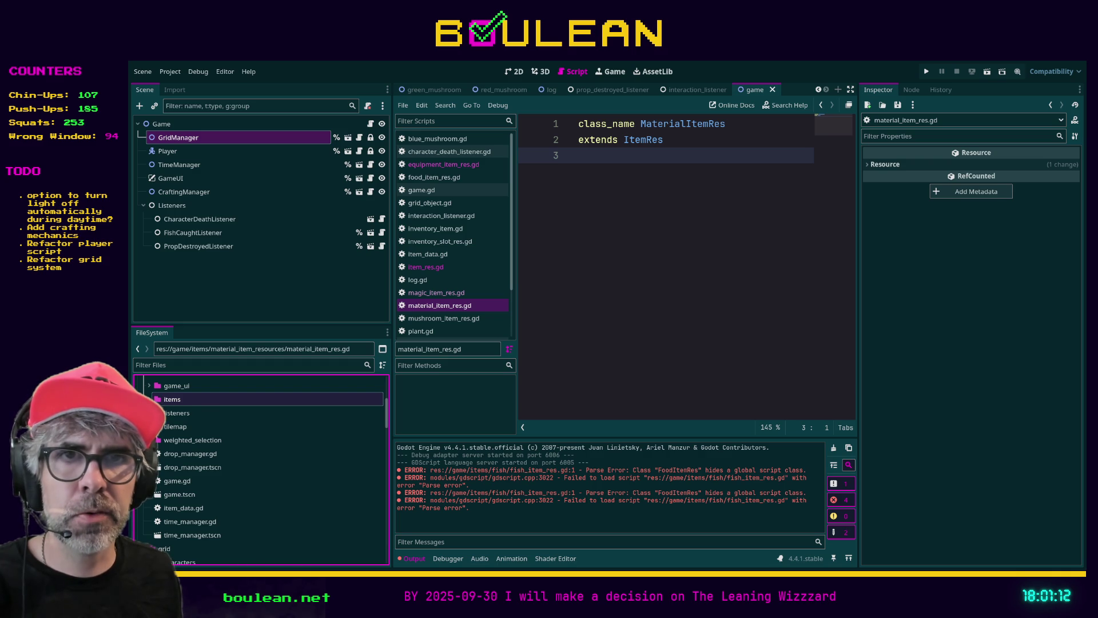
double_click(163, 400)
click(154, 426)
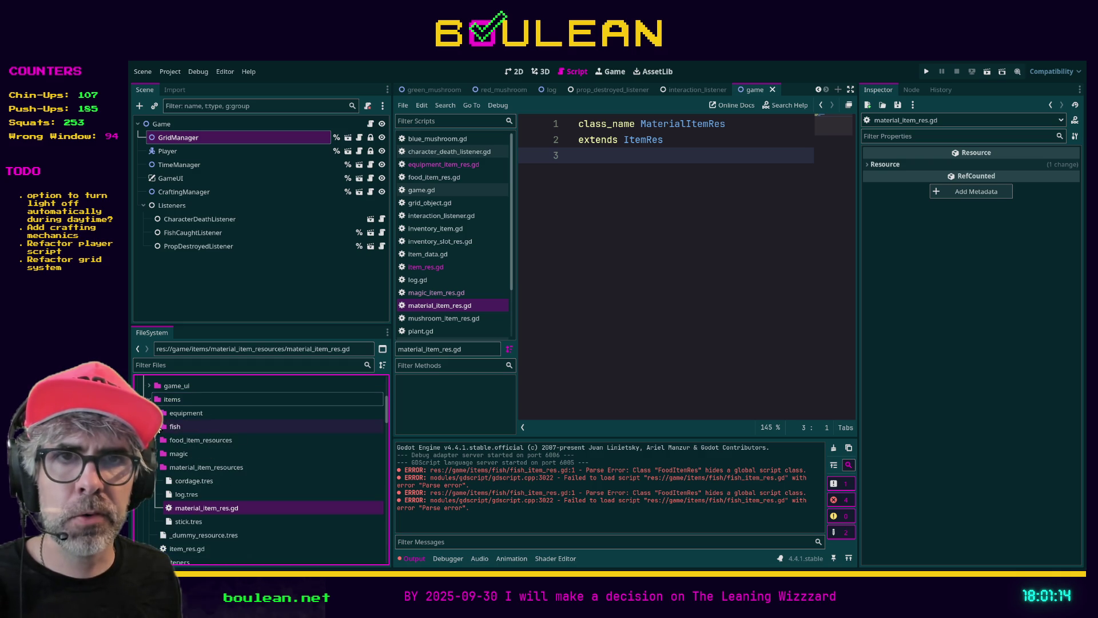
click(157, 468)
click(156, 469)
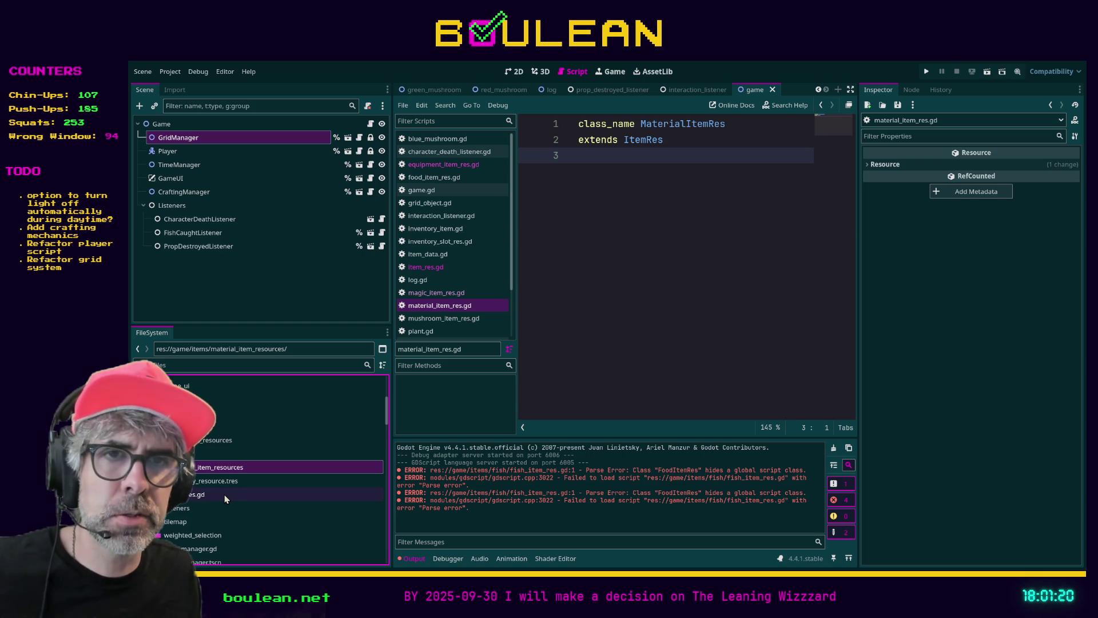
double_click(224, 494)
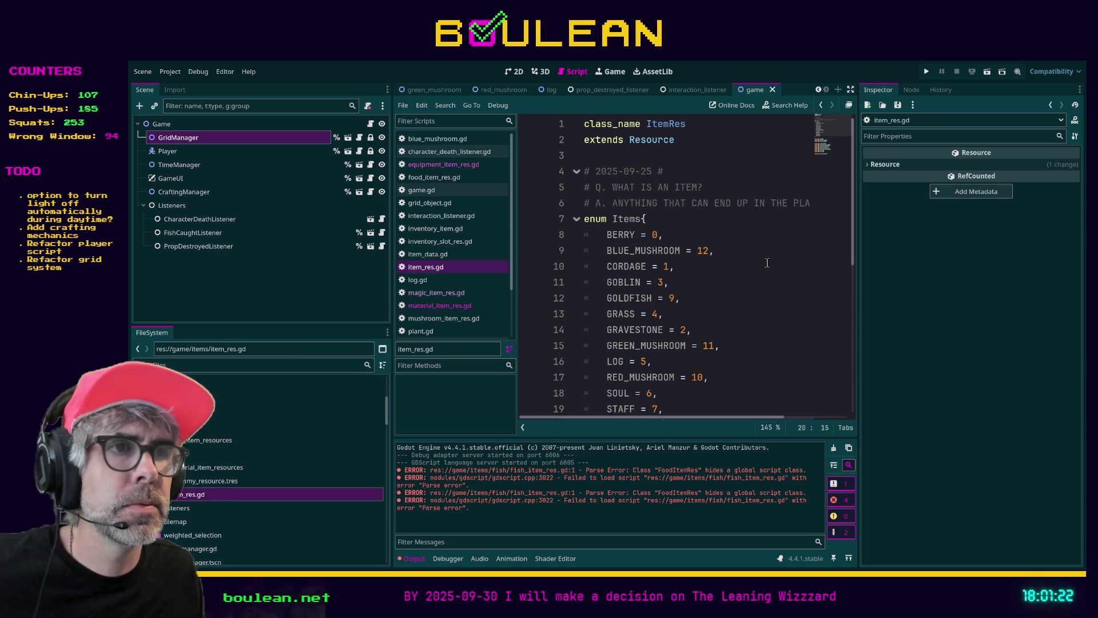
Move down in item_res.gd to the closing brace of the Items enum
scroll(767, 258, down, 2)
key(Down)
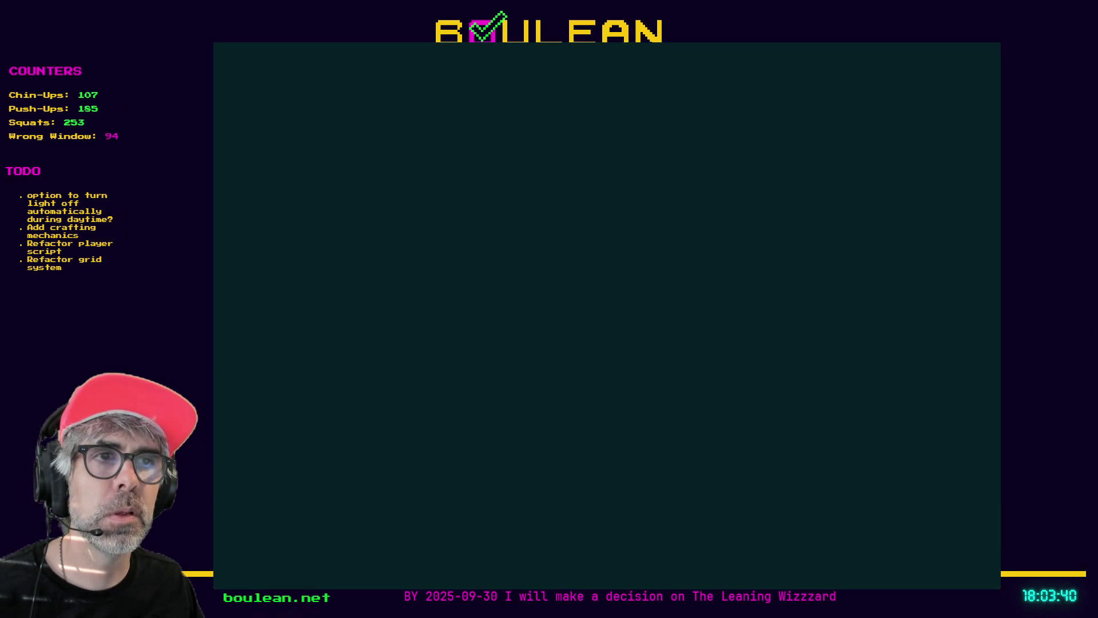
Reopen 'A Wizard In Exile' from the Project Manager and launch the game with F5
click(562, 138)
double_click(563, 139)
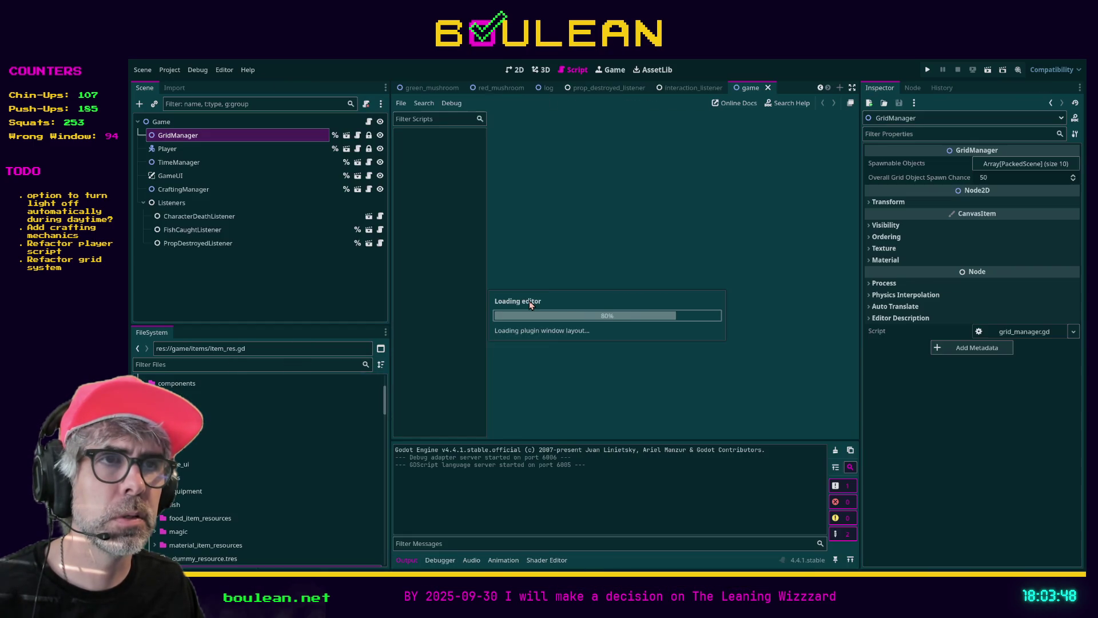
click(707, 327)
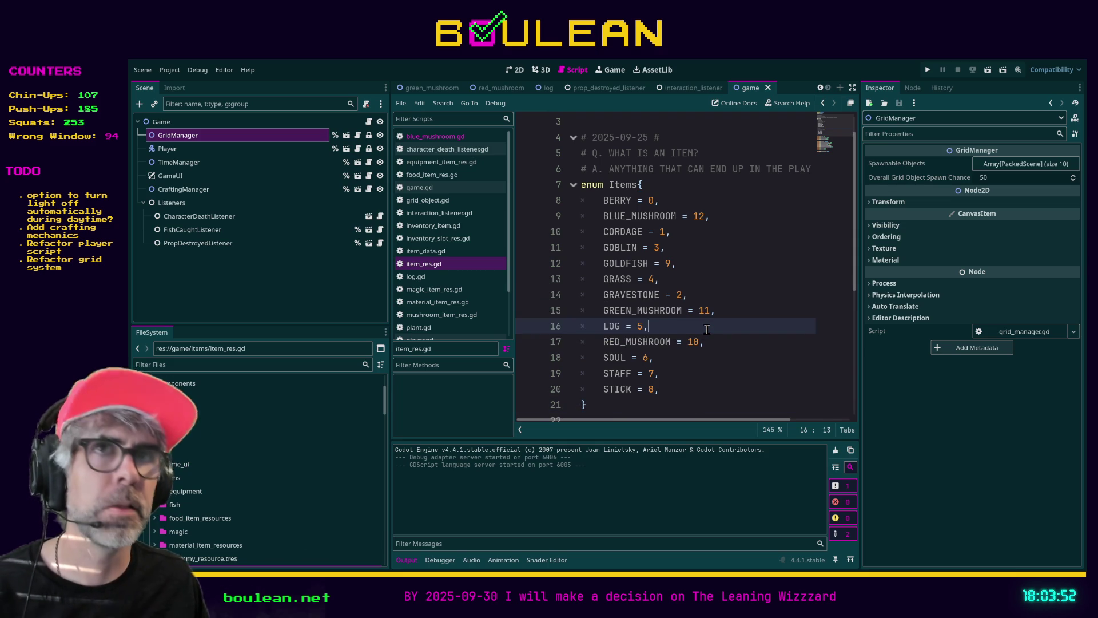
key(F5)
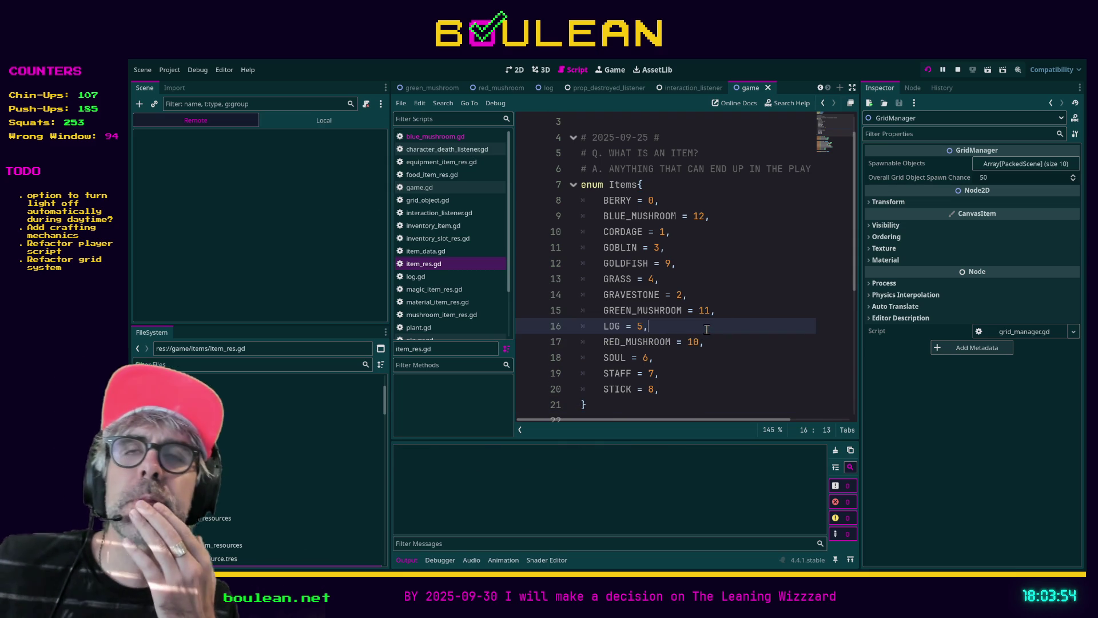
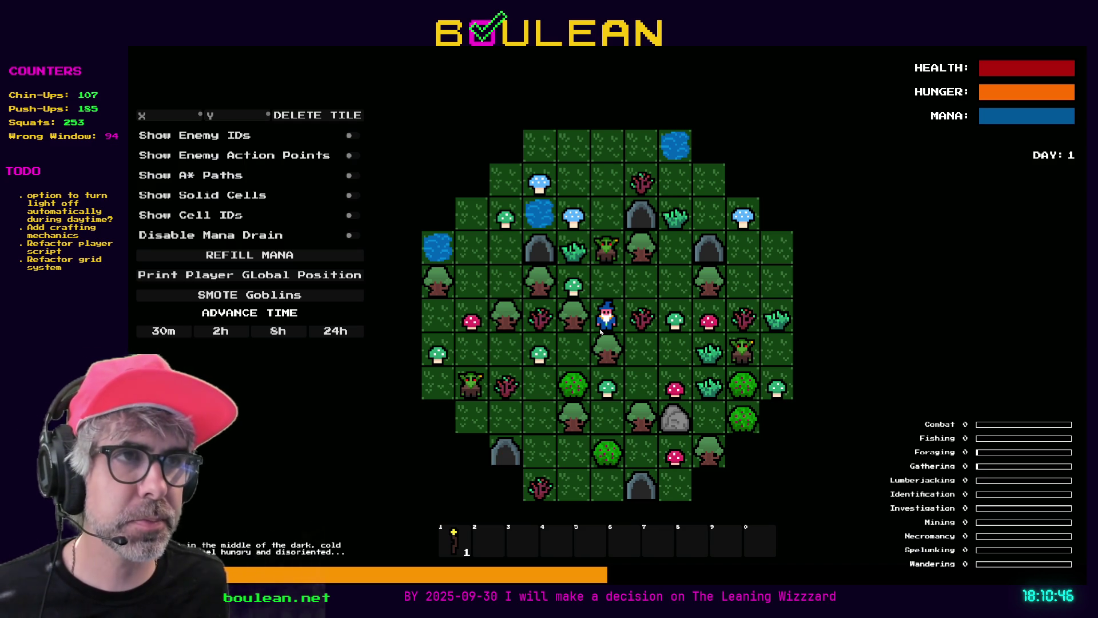
Karate-chop the sapling beside the wizard, then stop the game and return to item_res.gd
scroll(601, 330, up, 2)
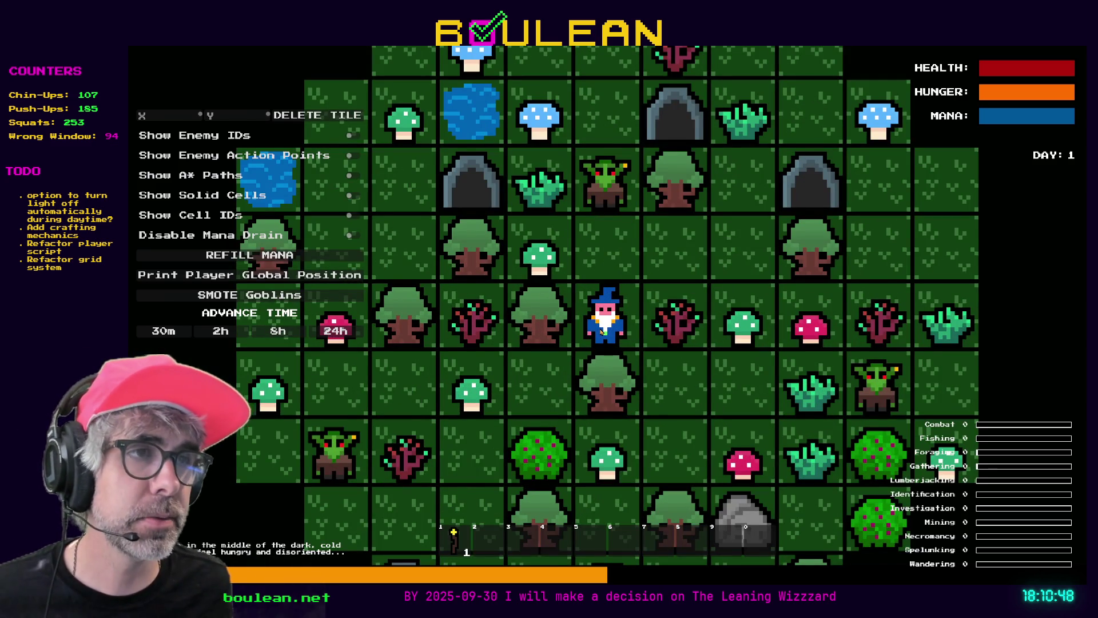
scroll(602, 332, down, 1)
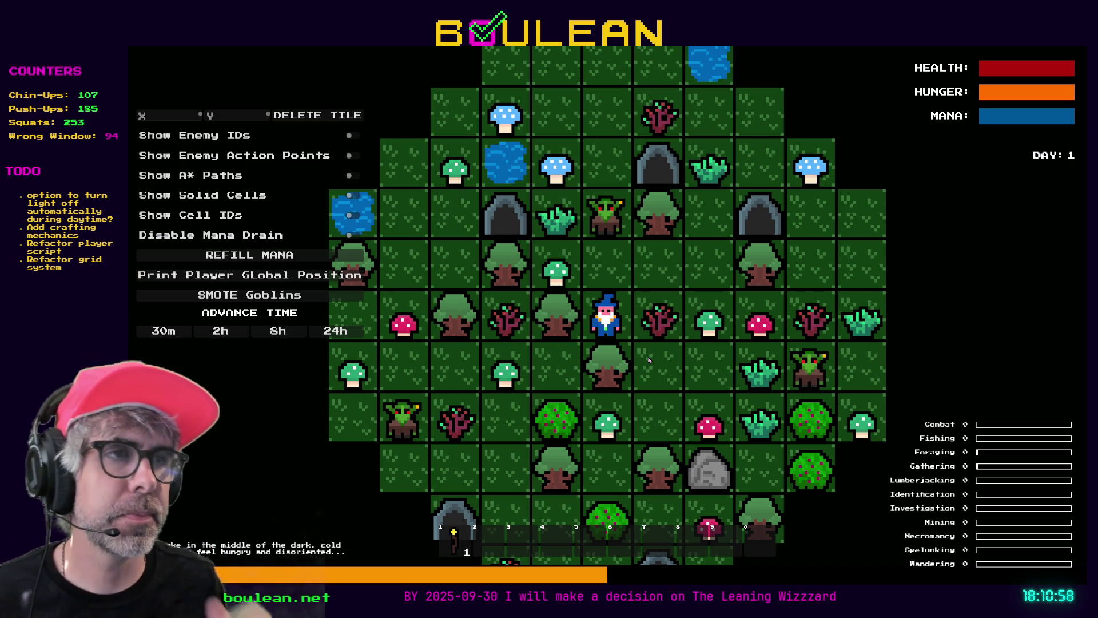
key(Right)
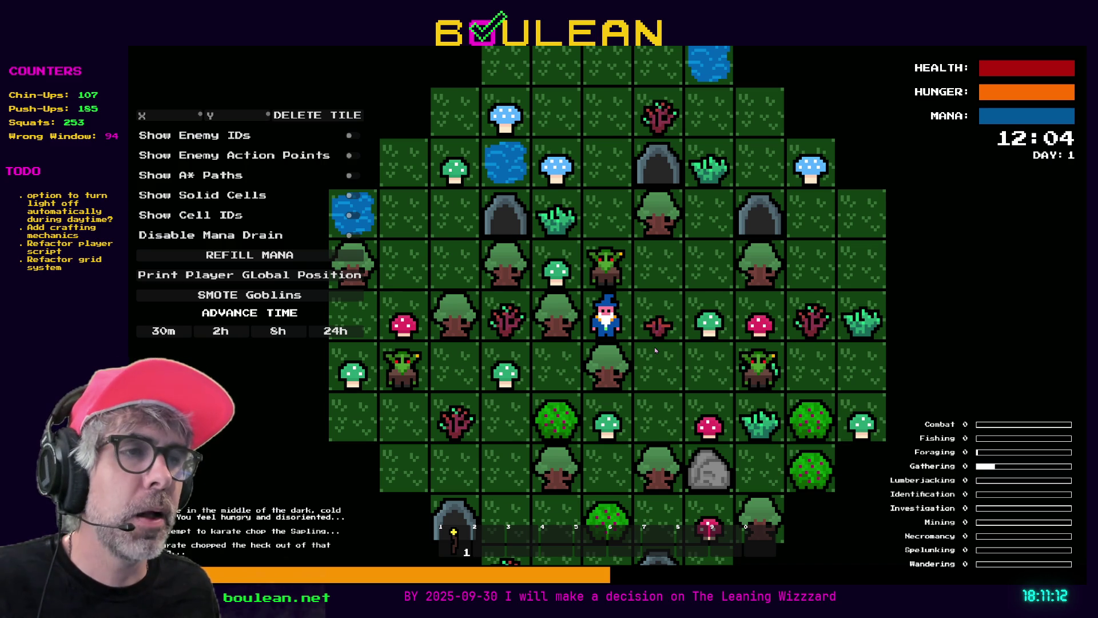
key(F8)
click(712, 389)
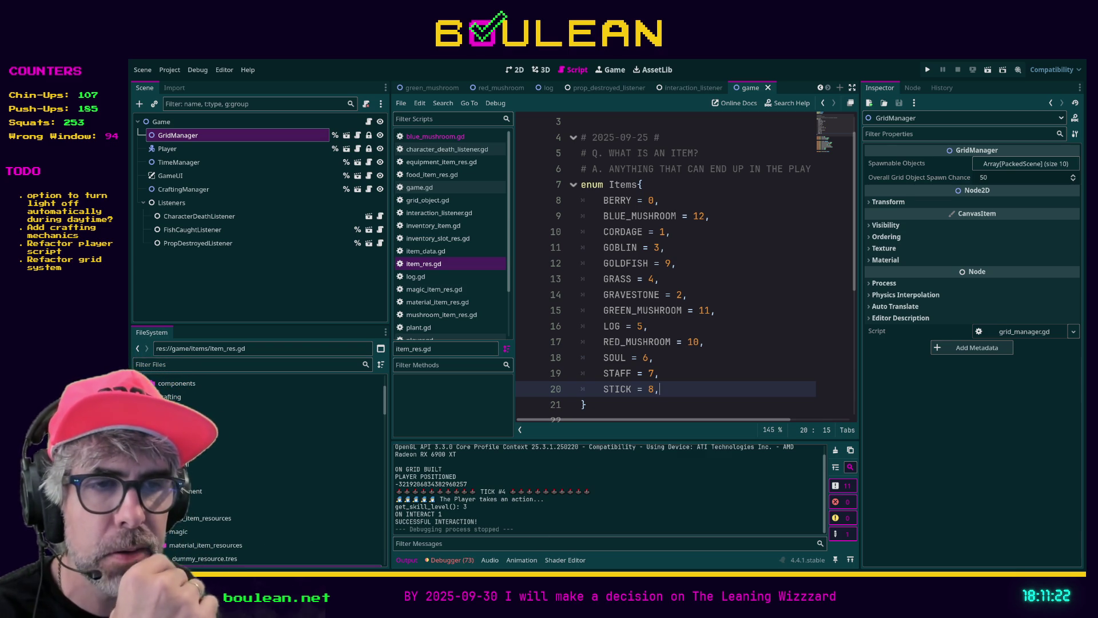
Review the solved 10x10 Picross puzzle on its browser page
key(F5)
click(420, 60)
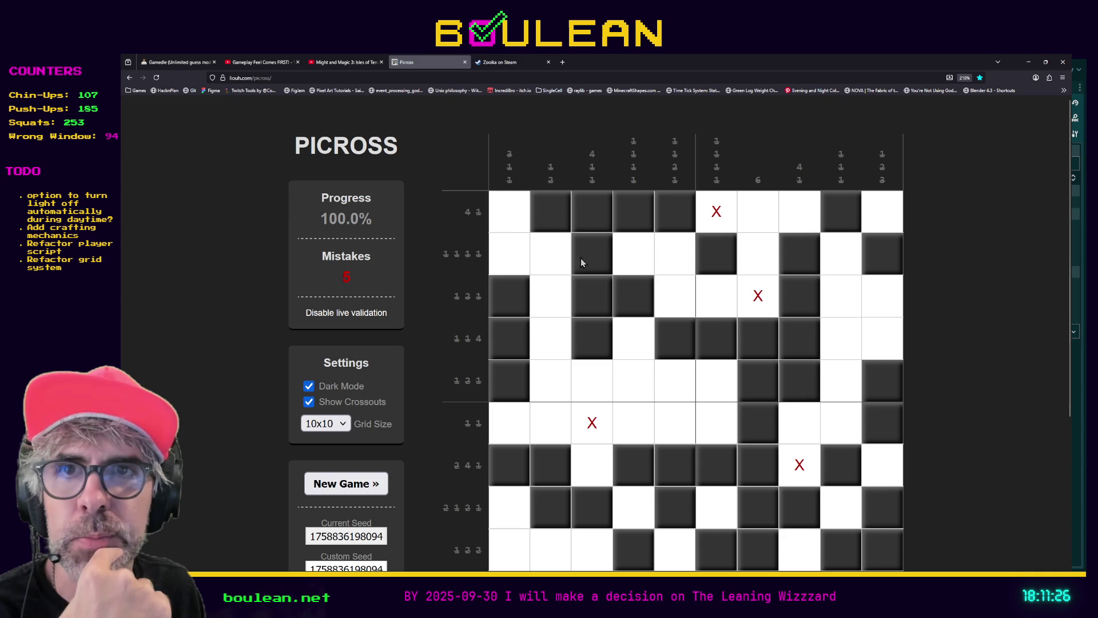
scroll(584, 243, down, 2)
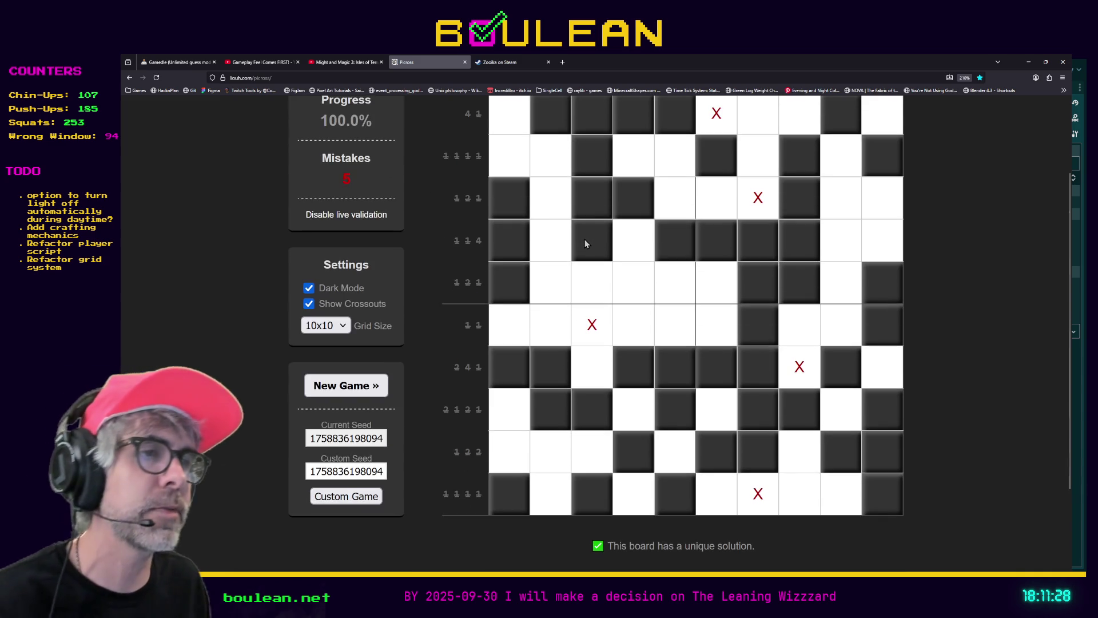
scroll(585, 244, up, 2)
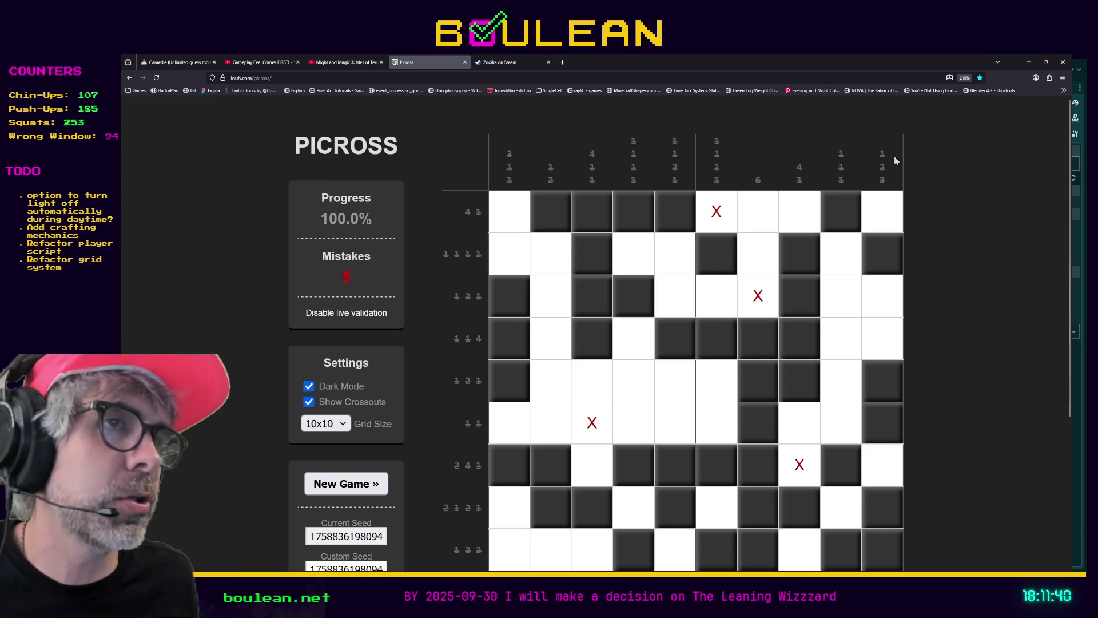
click(1028, 63)
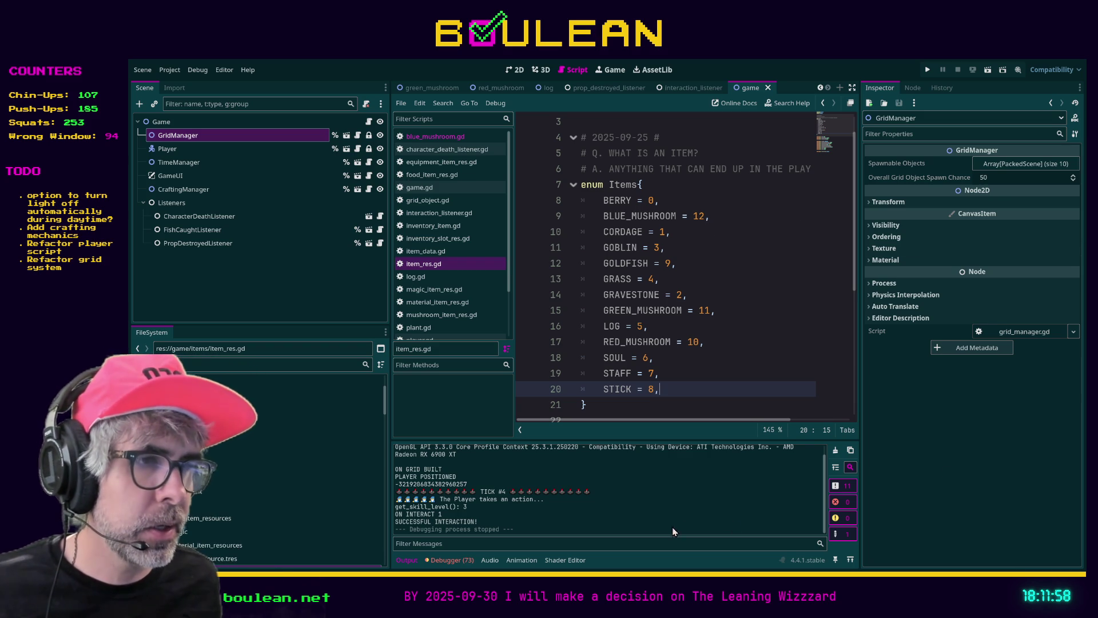
key(alt+Tab)
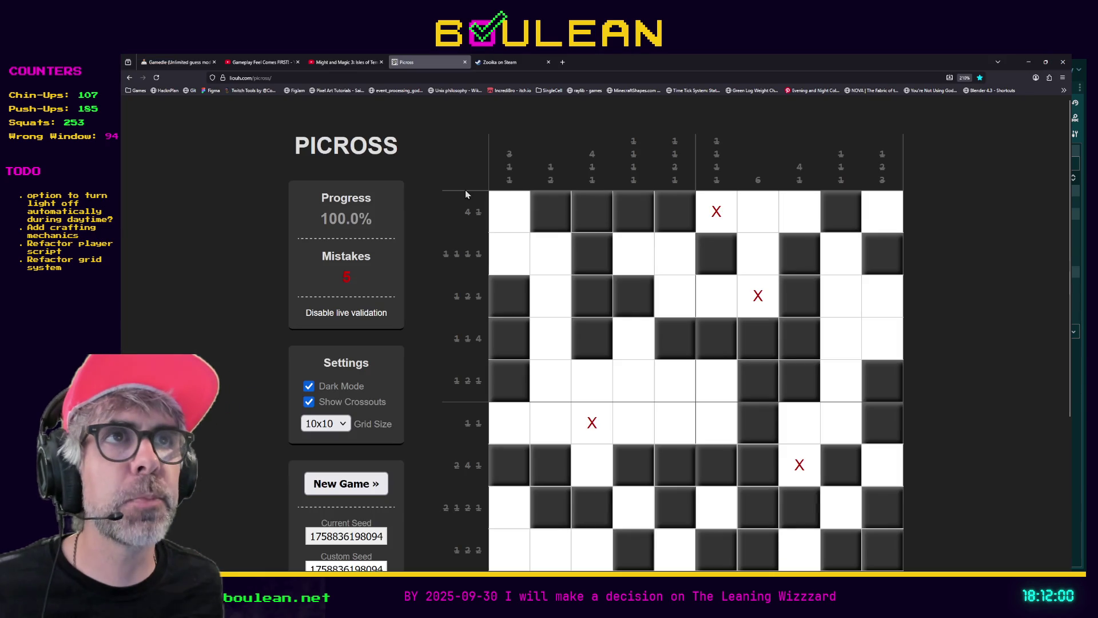
click(393, 78)
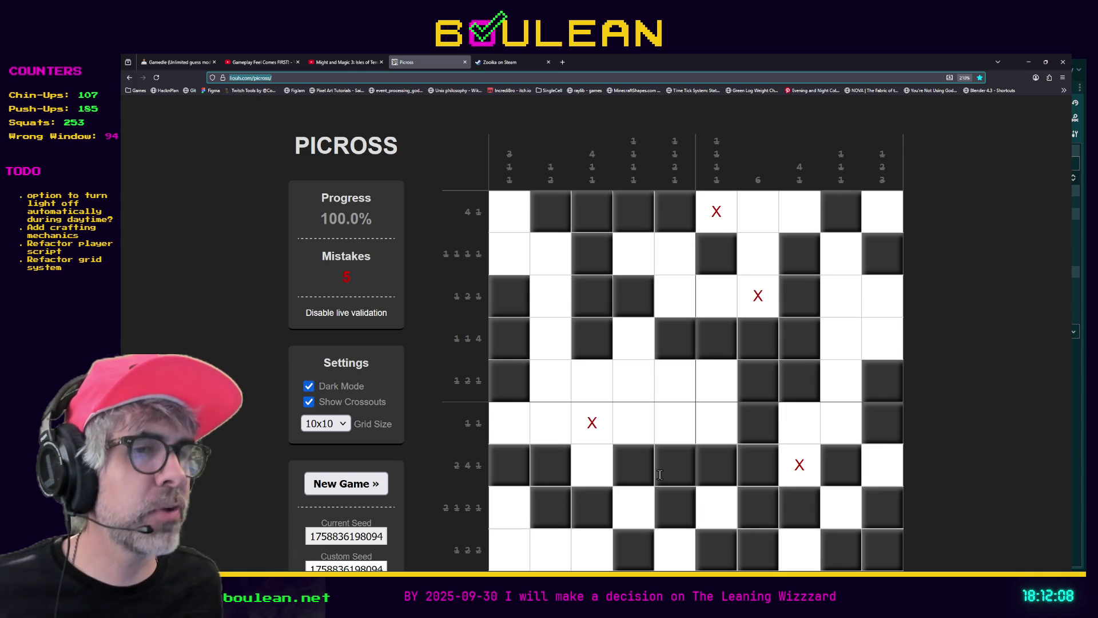
Switch back to Godot, place the caret on line 13 and run the project with F5
key(alt+Tab)
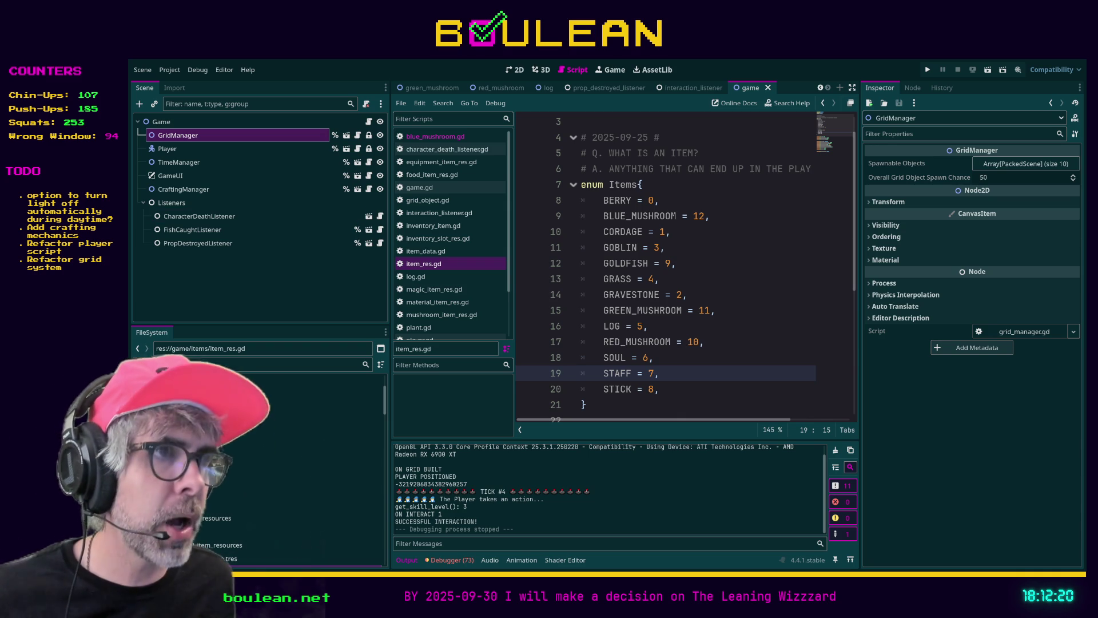
click(758, 281)
key(F5)
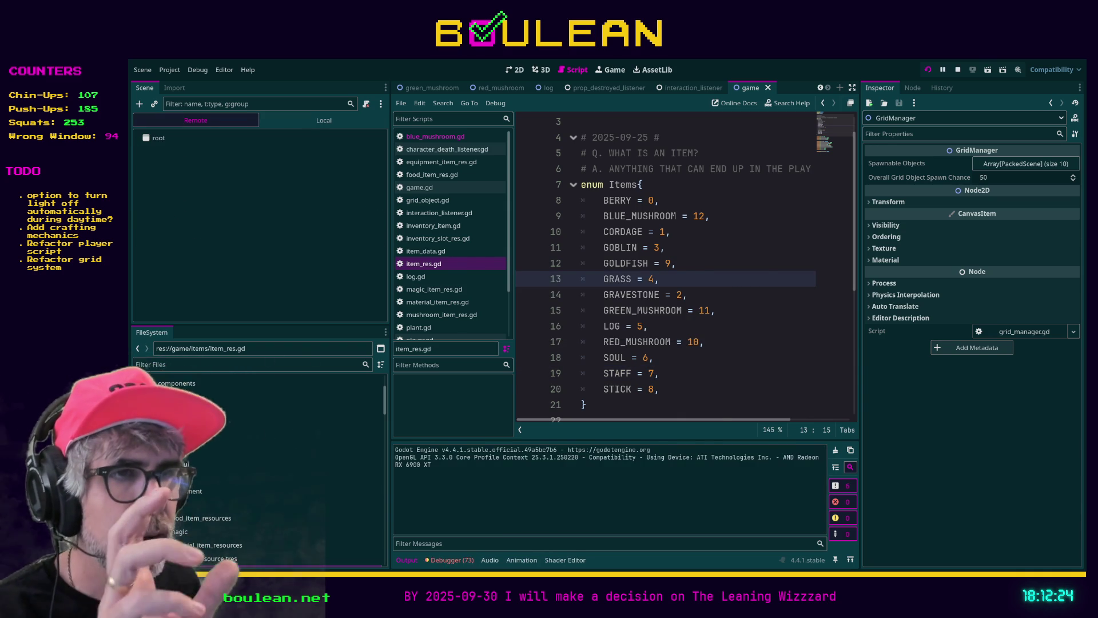
Step the wizard one cell east with D so he stands next to a goblin
scroll(609, 331, up, 3)
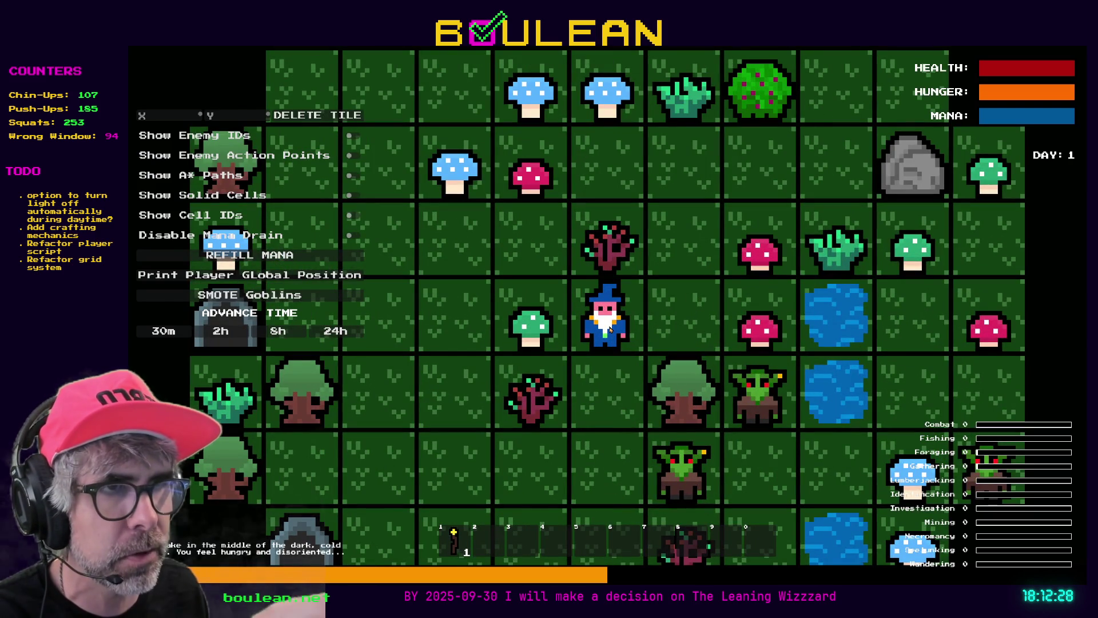
scroll(624, 352, up, 4)
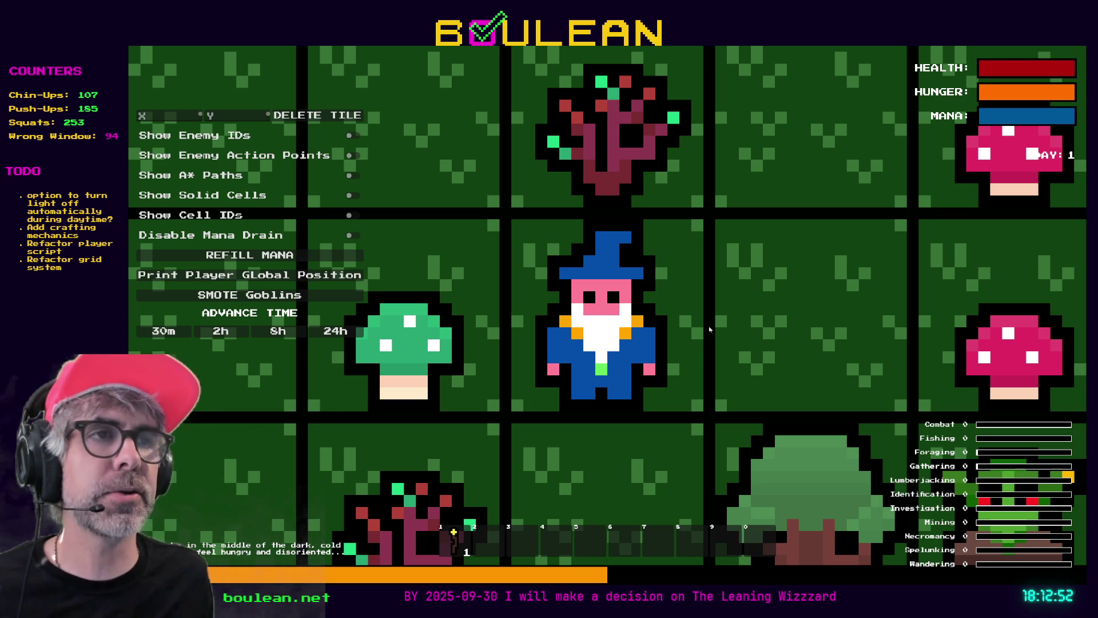
scroll(698, 244, down, 2)
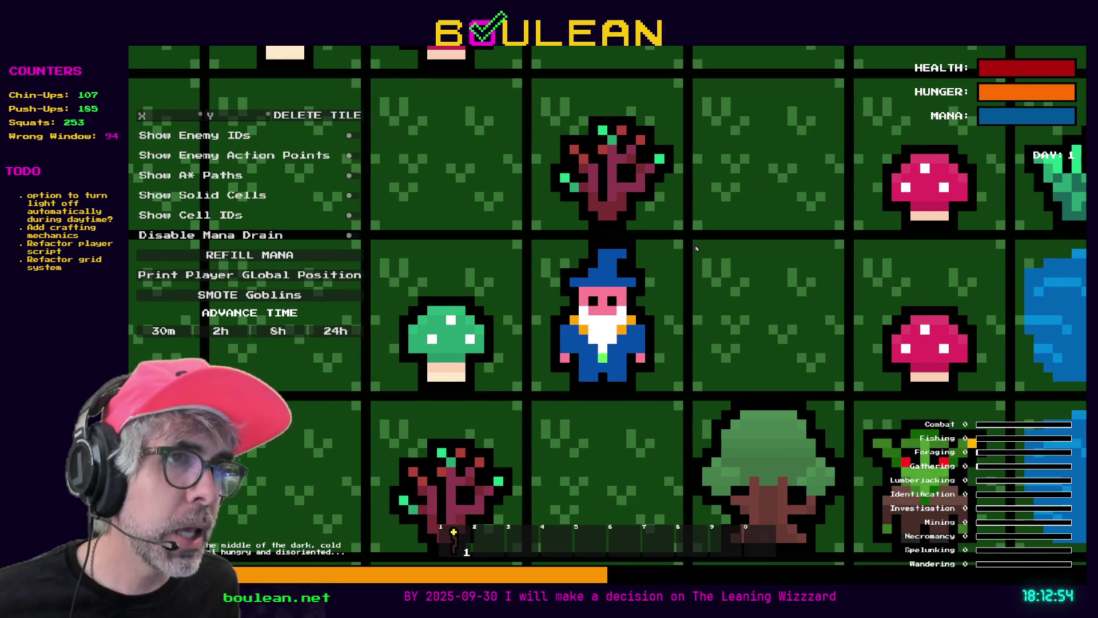
scroll(697, 247, down, 2)
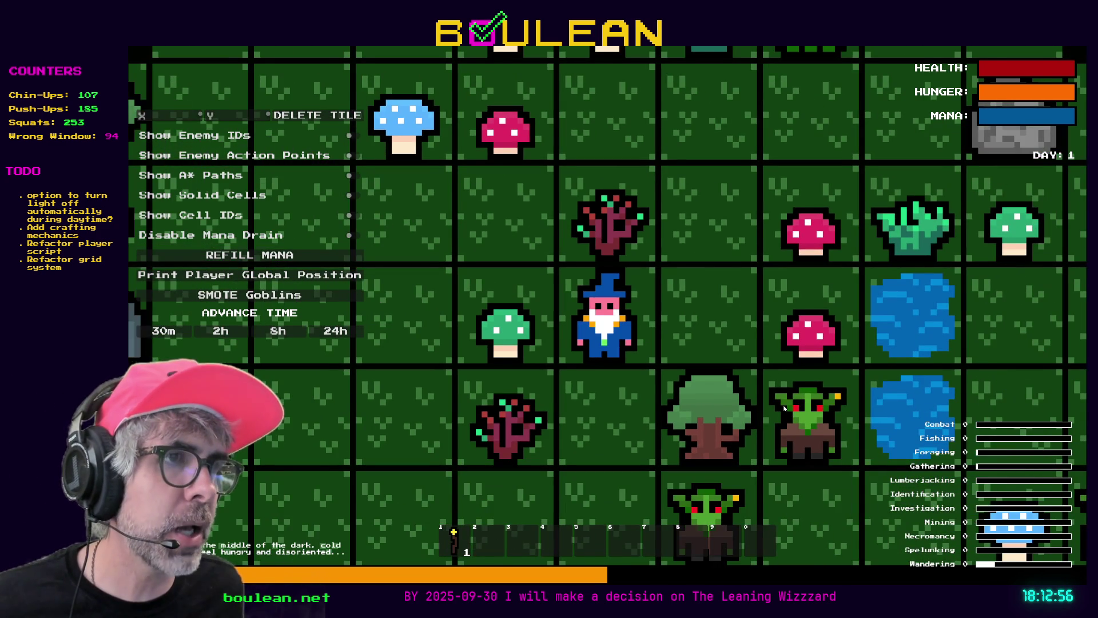
key(d)
scroll(729, 372, up, 1)
scroll(730, 371, up, 2)
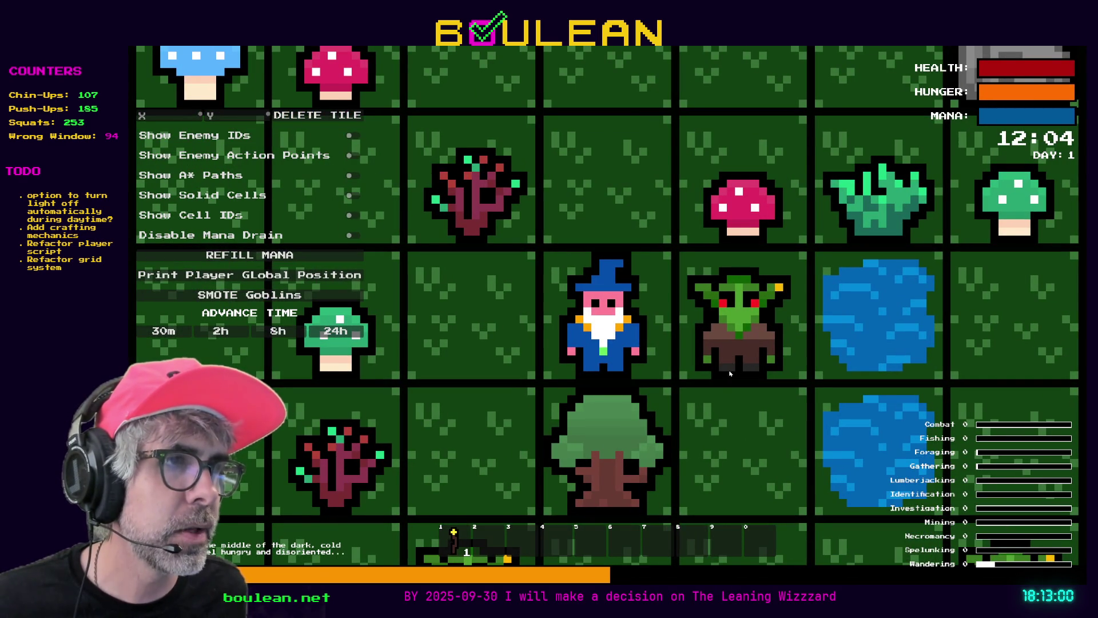
Stop the Boulean debug run with F8 and put the caret at the end of line 19 of item_res.gd
scroll(782, 402, up, 1)
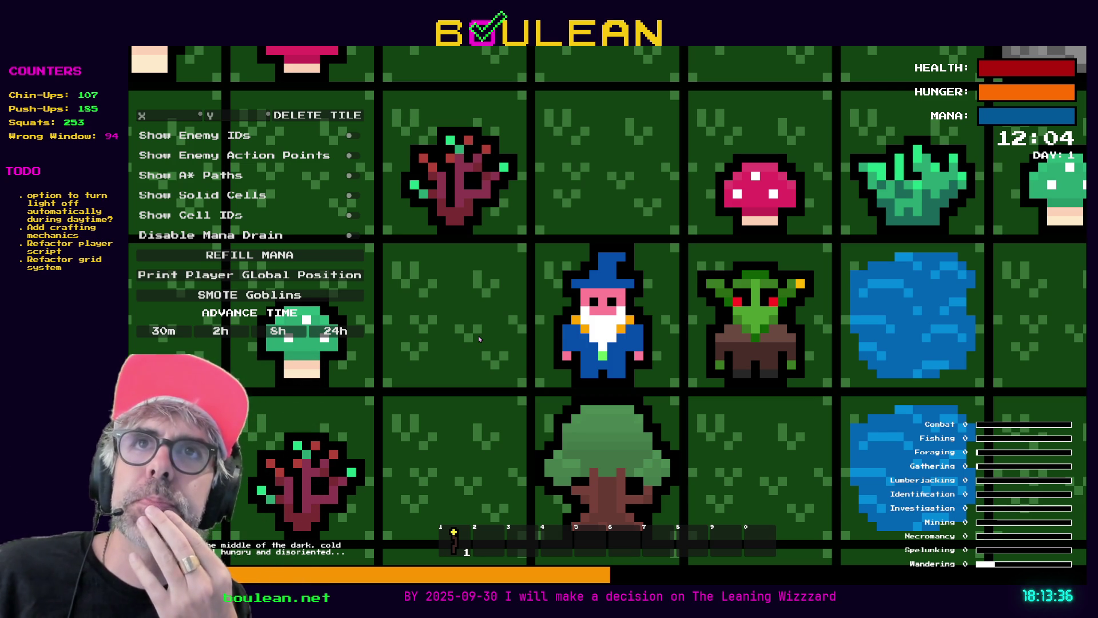
scroll(639, 326, down, 2)
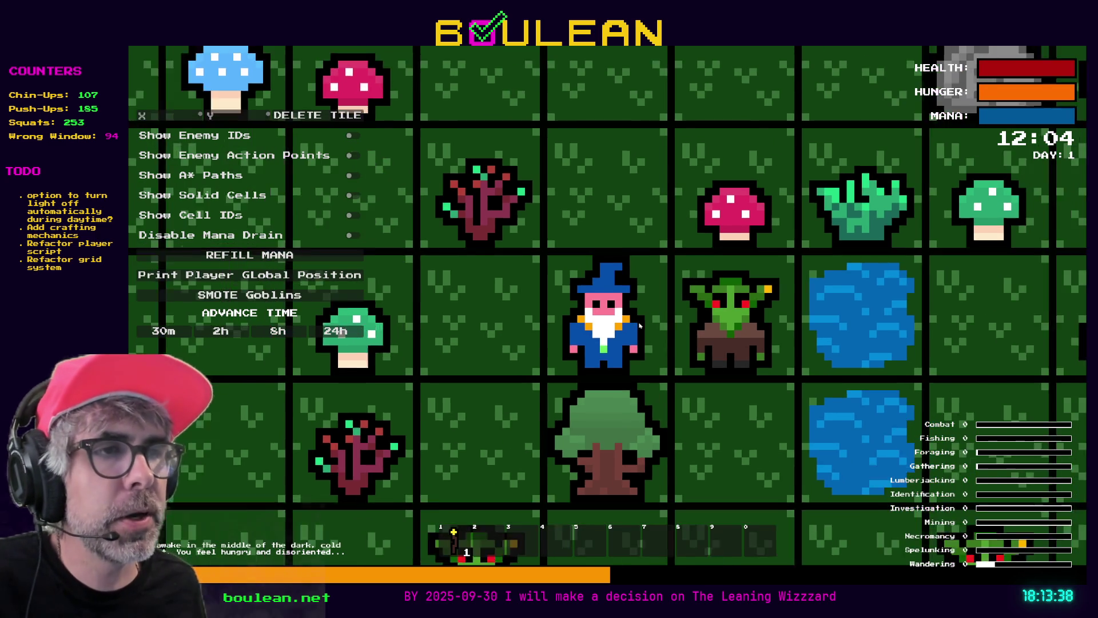
scroll(640, 325, down, 1)
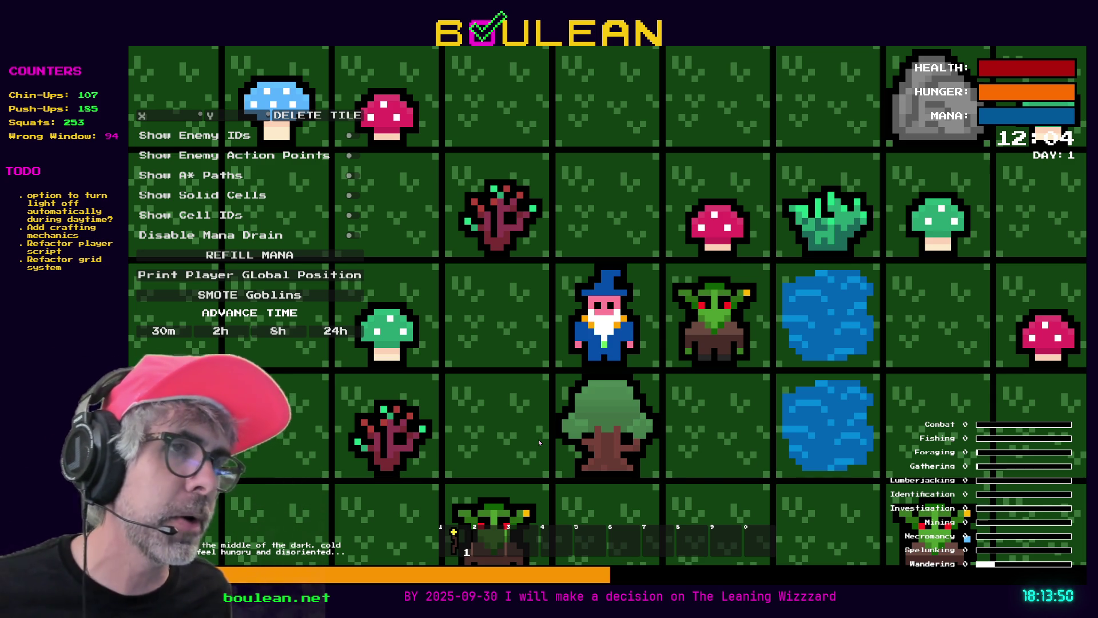
scroll(625, 362, up, 1)
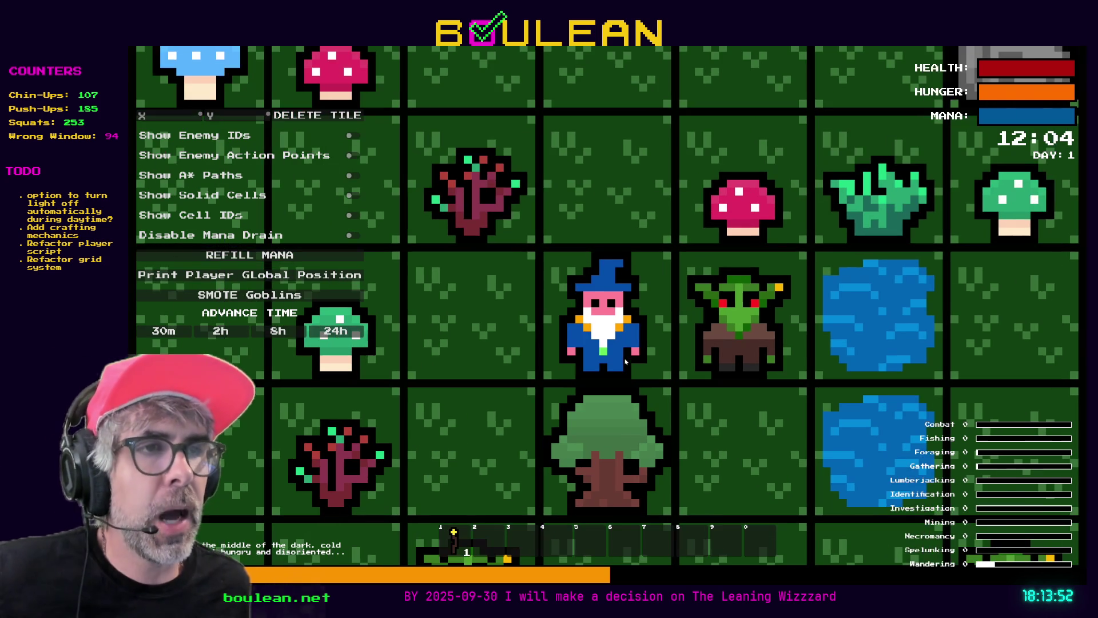
scroll(574, 306, up, 1)
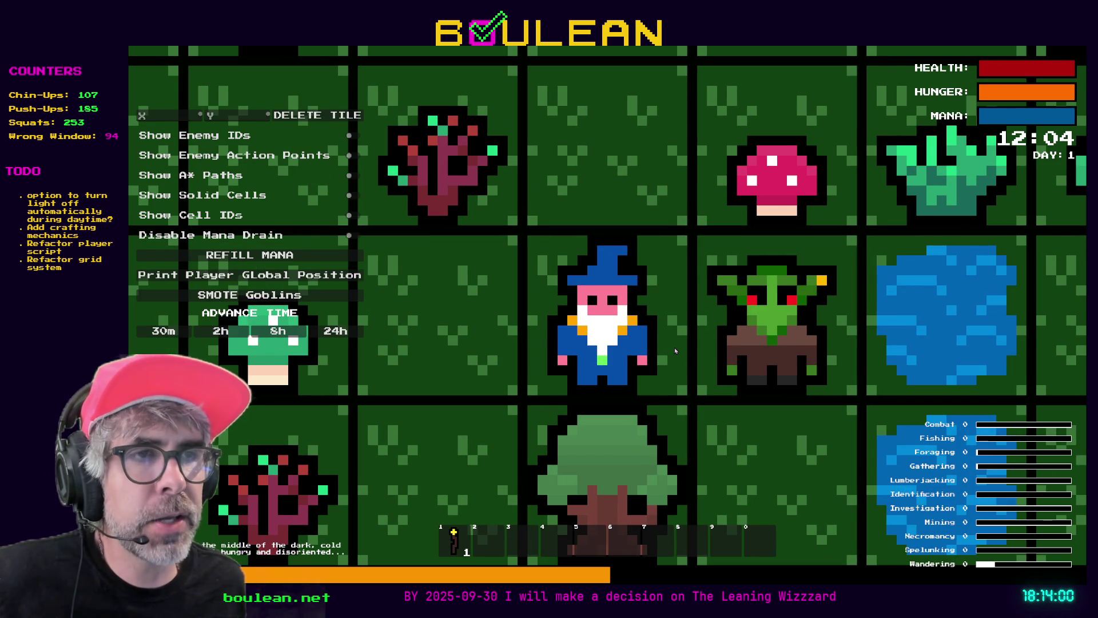
scroll(670, 366, up, 1)
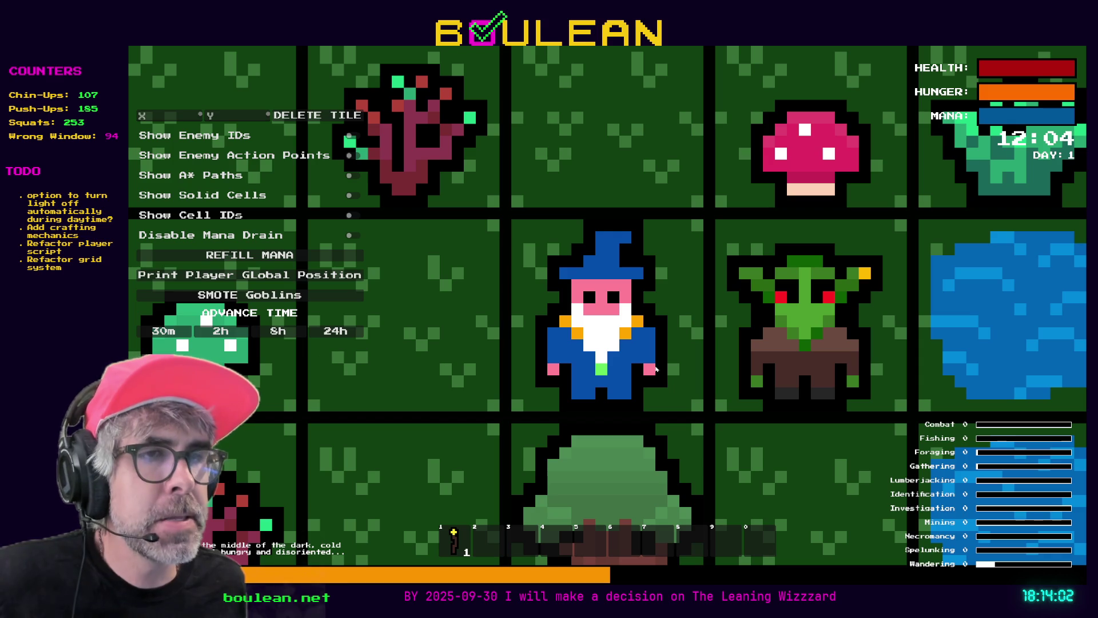
scroll(547, 310, down, 1)
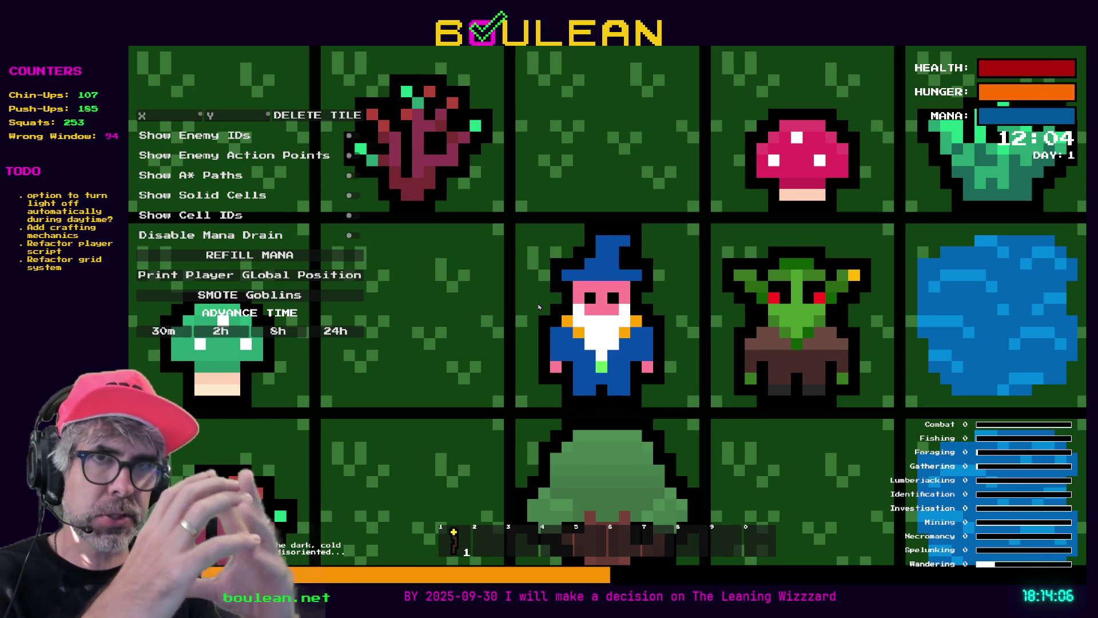
scroll(538, 307, down, 2)
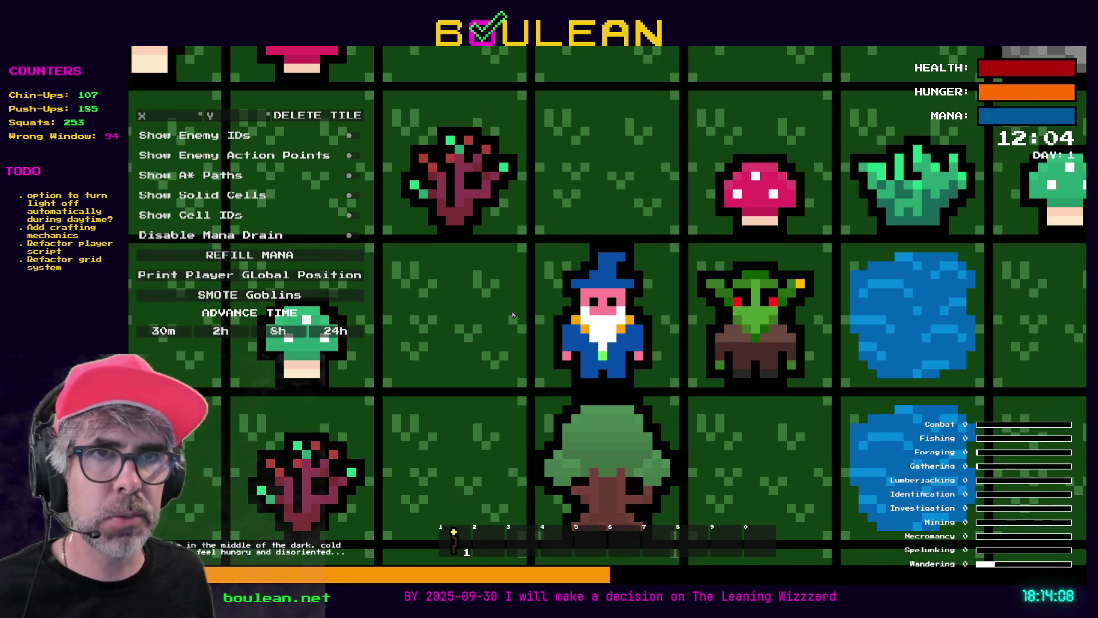
scroll(511, 319, down, 2)
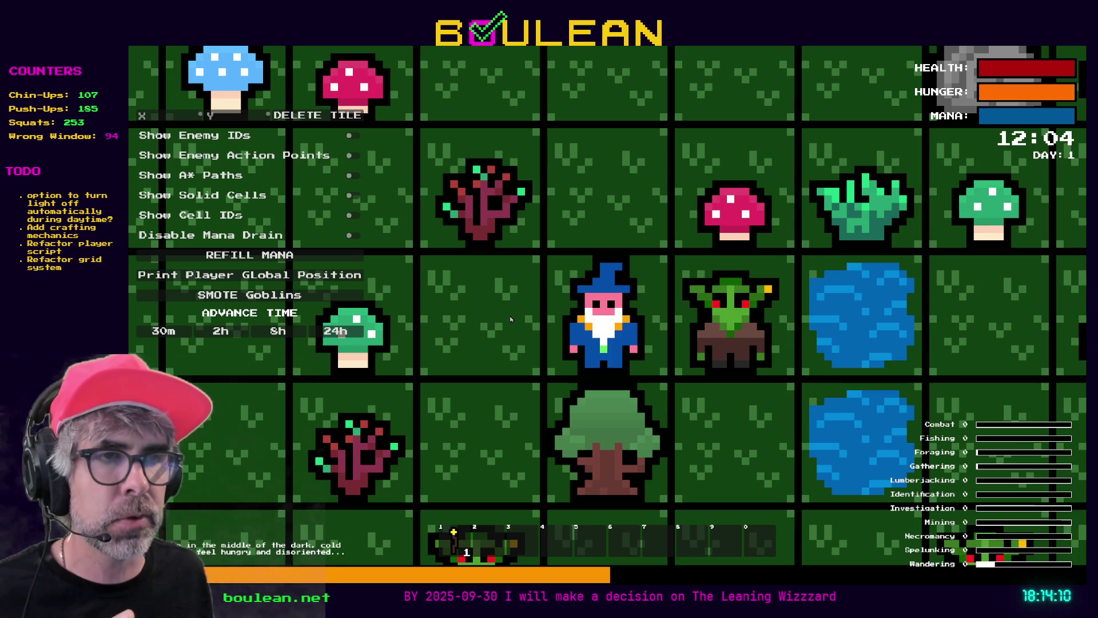
scroll(511, 318, down, 1)
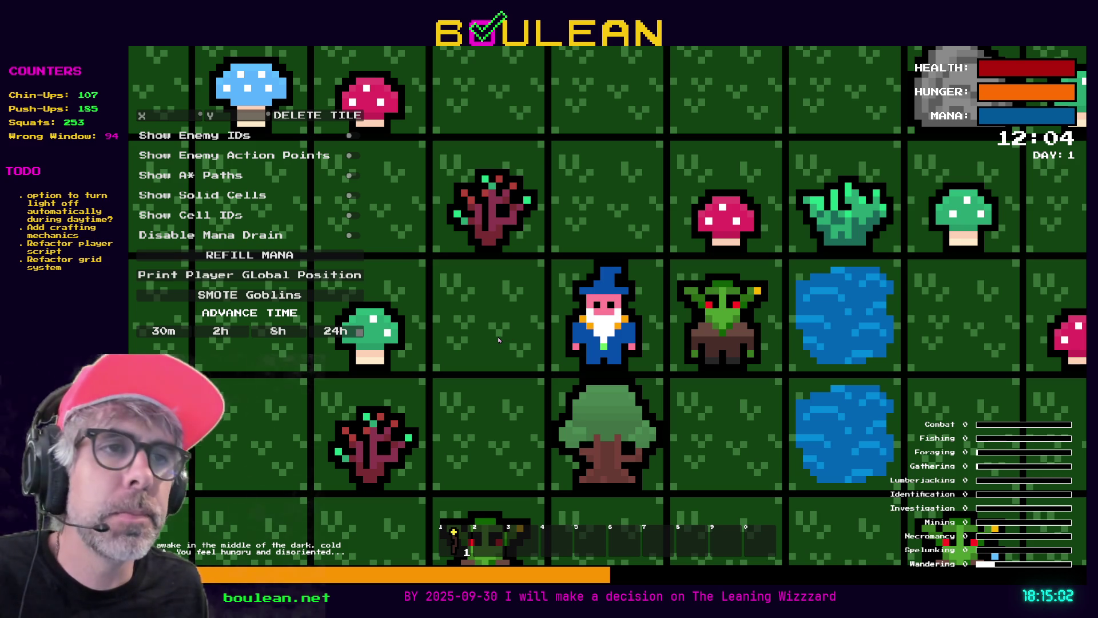
key(F8)
click(756, 366)
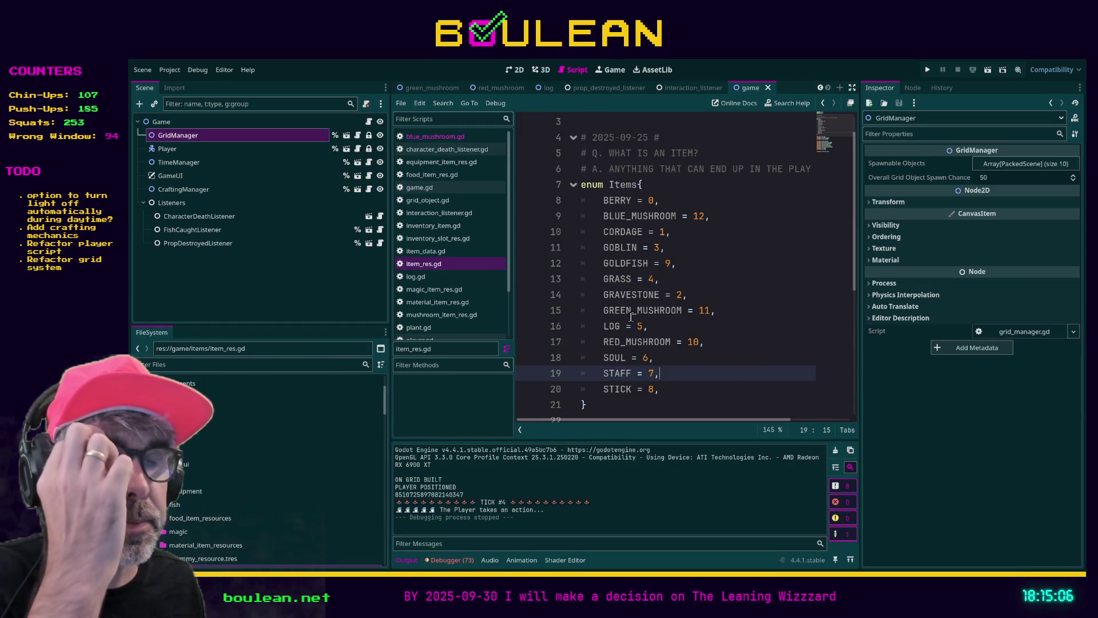
Drag the dock splitters to widen the script editor slightly
scroll(631, 316, down, 1)
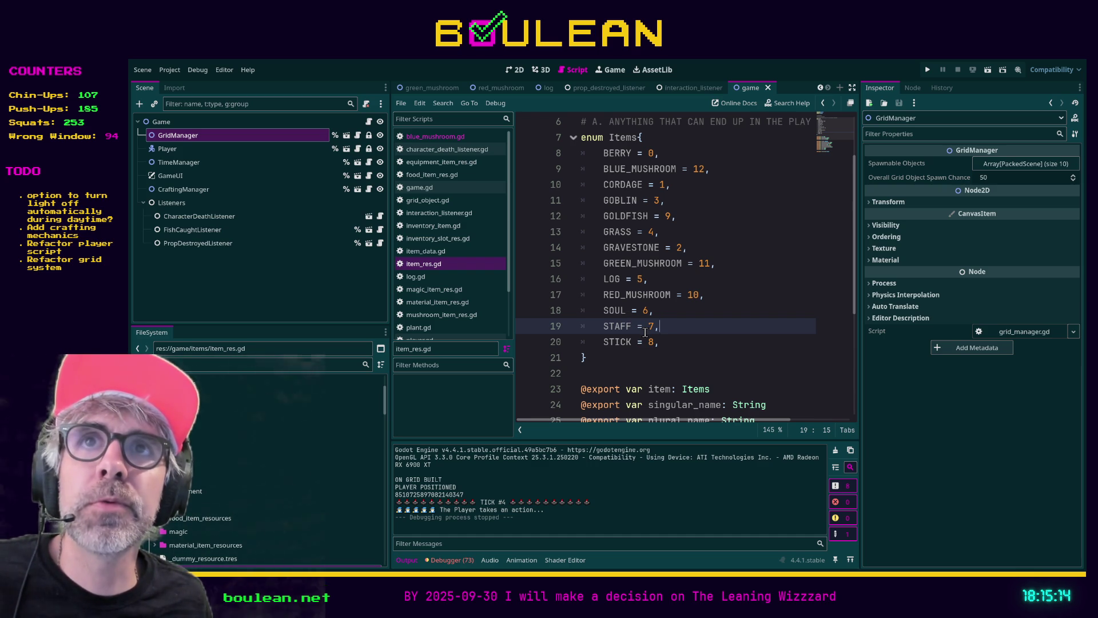
click(600, 373)
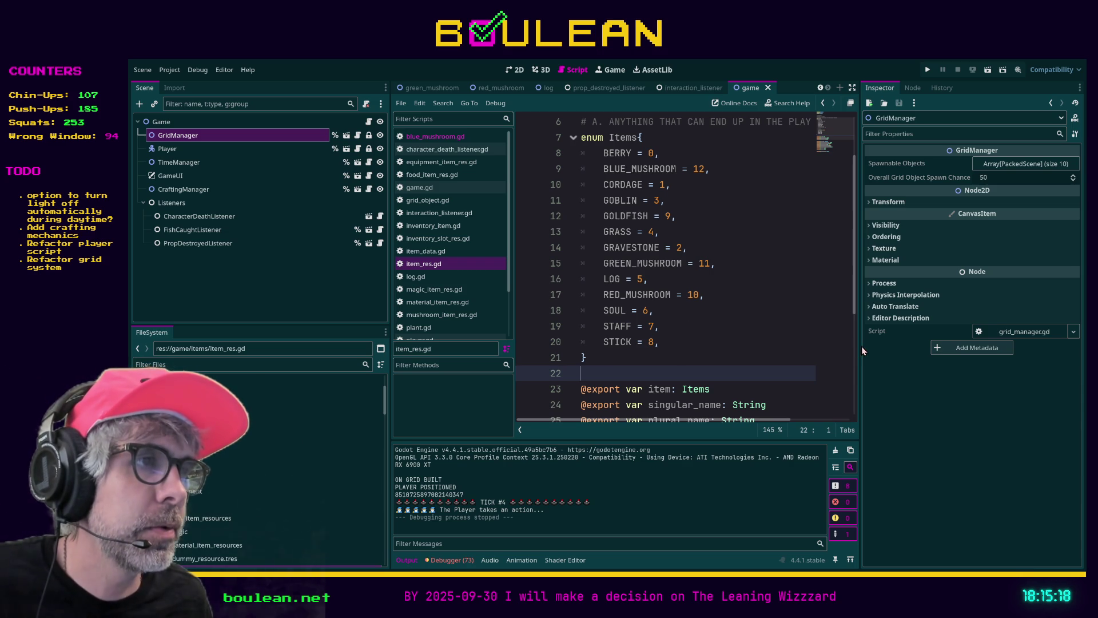
drag(861, 345, 884, 346)
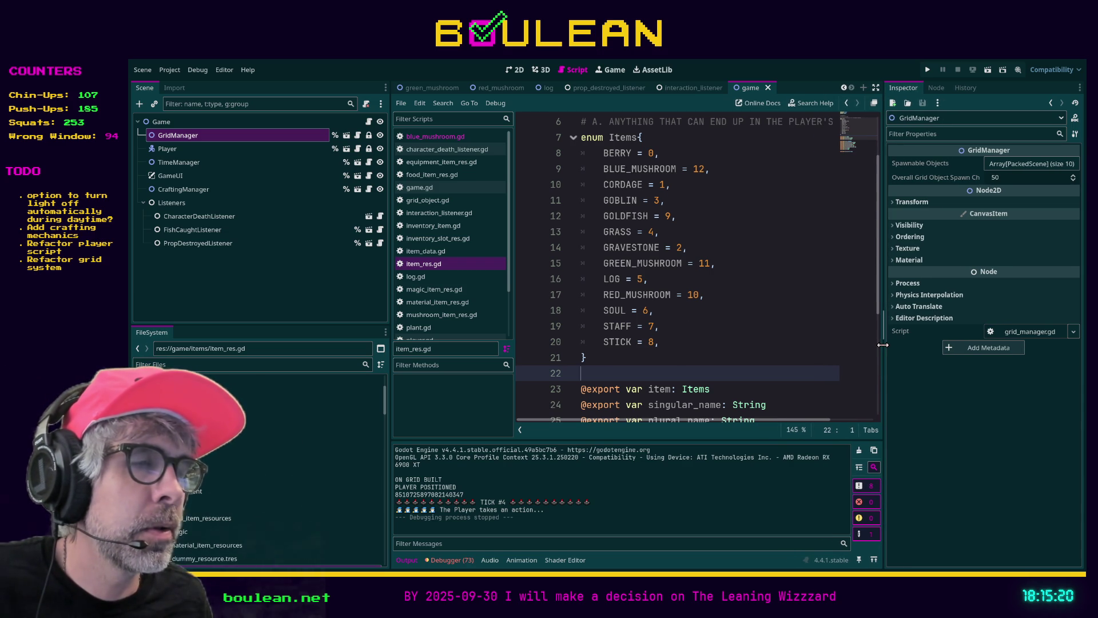
drag(511, 323, 501, 323)
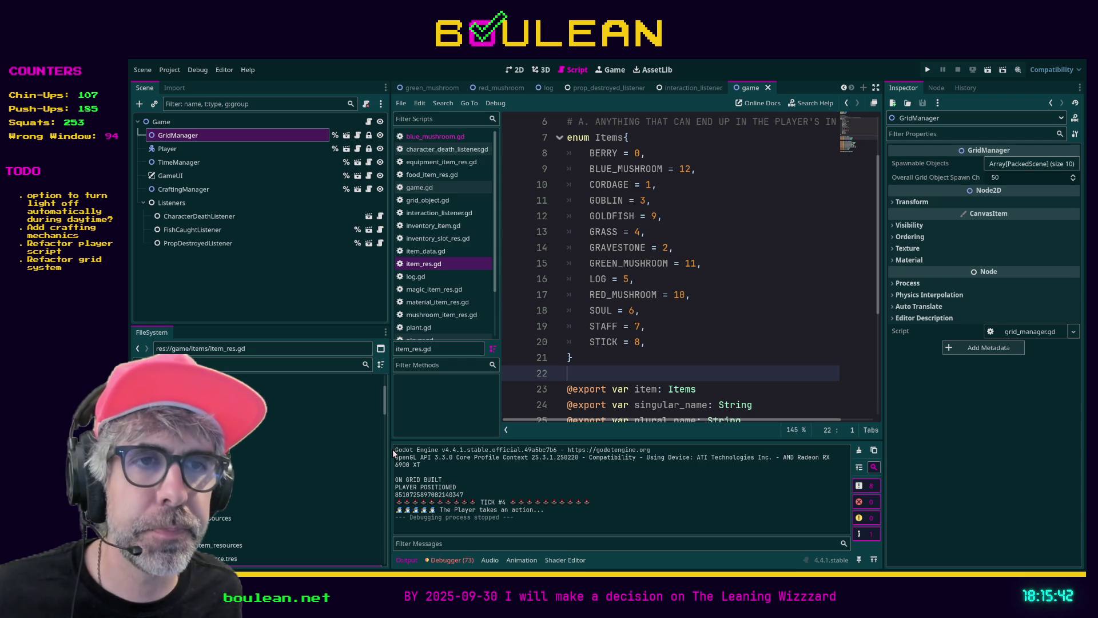
drag(389, 448, 384, 447)
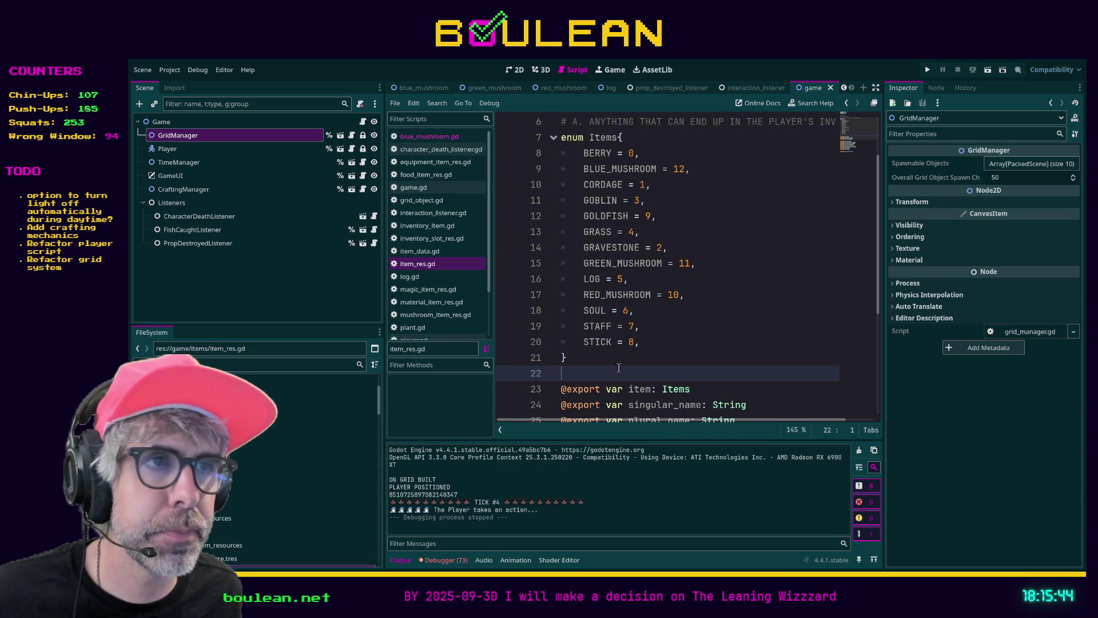
Filter the FileSystem file list by 'tree'
click(626, 362)
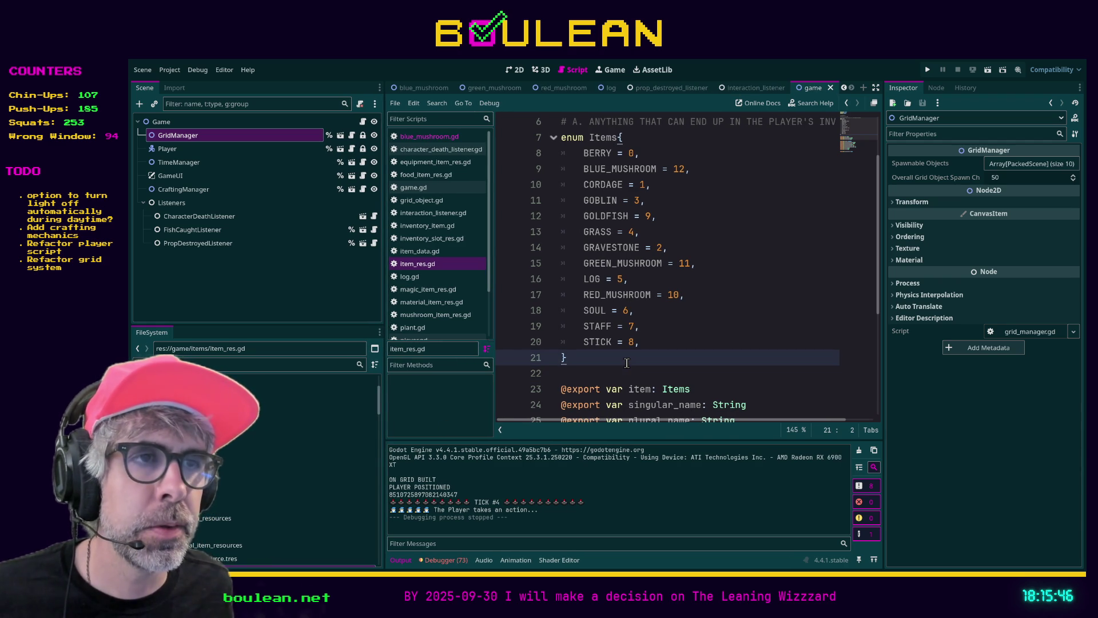
click(305, 367)
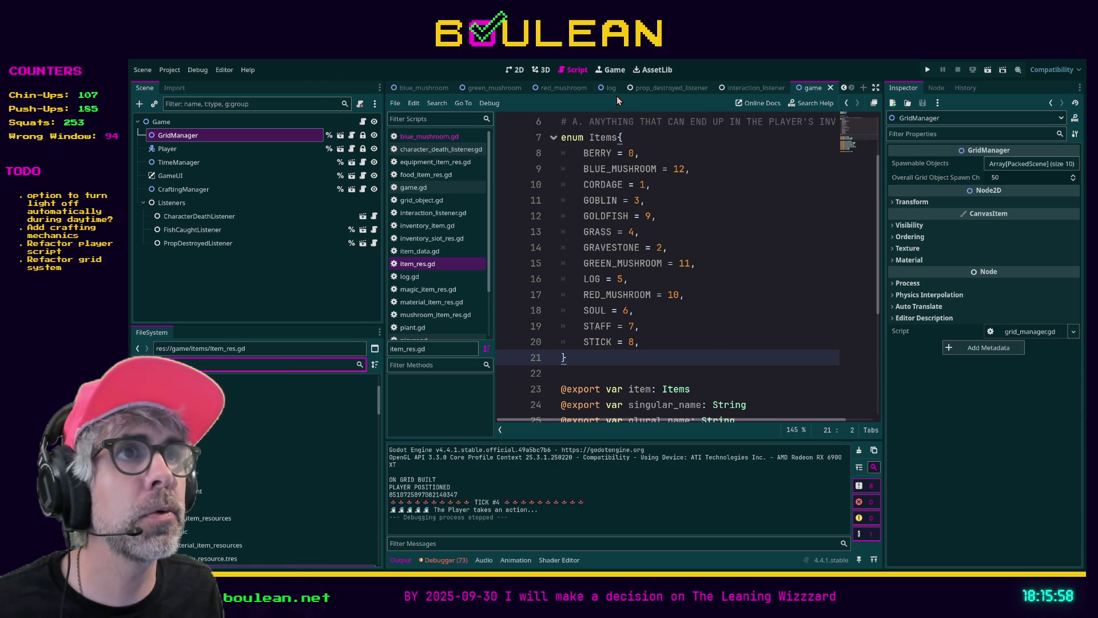
text(tree)
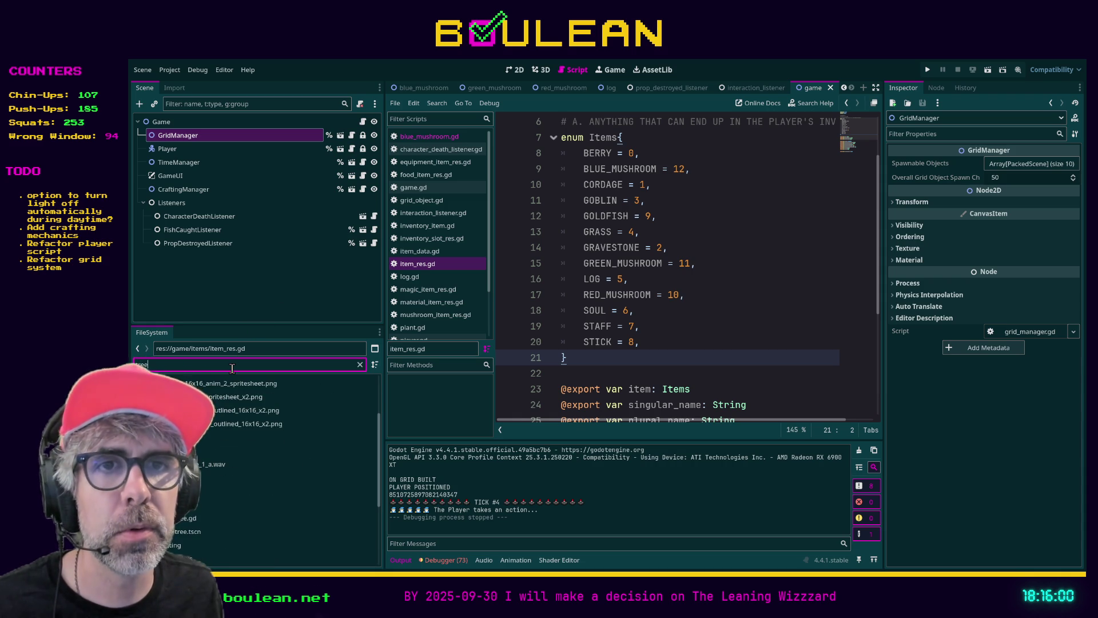
Open tree.tscn and inspect DropTable's first weighted item (weight 1.0, percent chance 1.0)
double_click(199, 533)
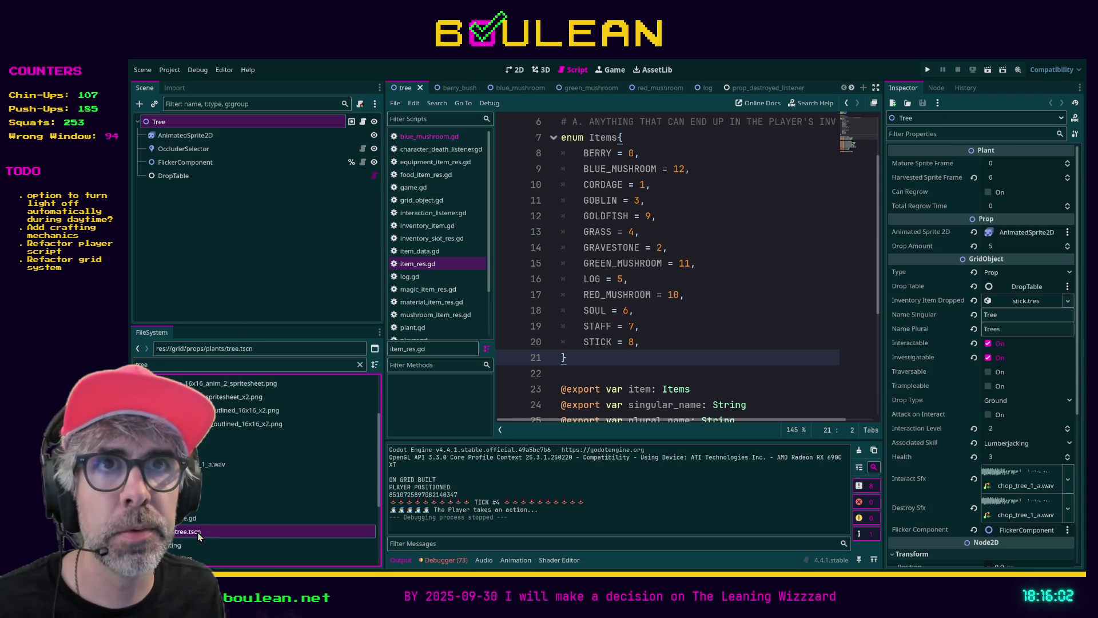
click(177, 177)
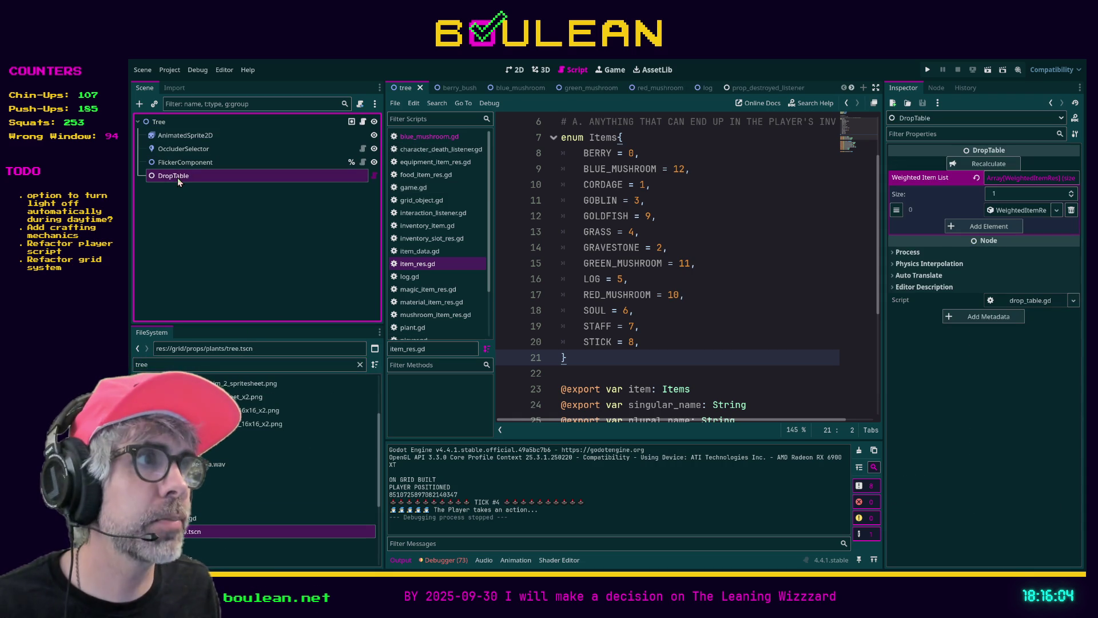
click(1015, 210)
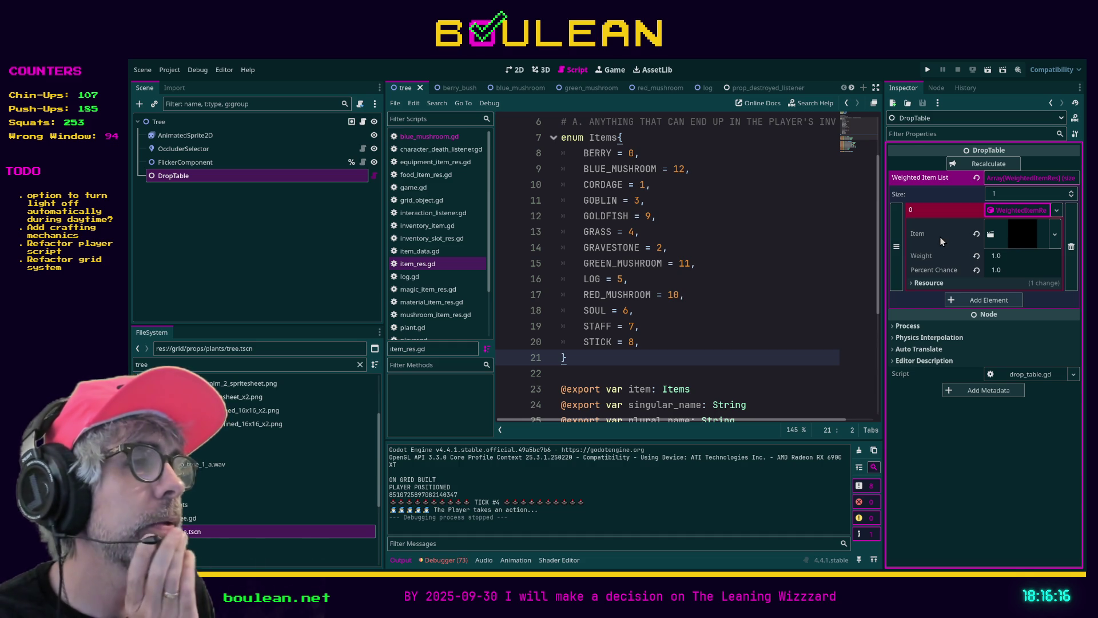
scroll(242, 438, up, 3)
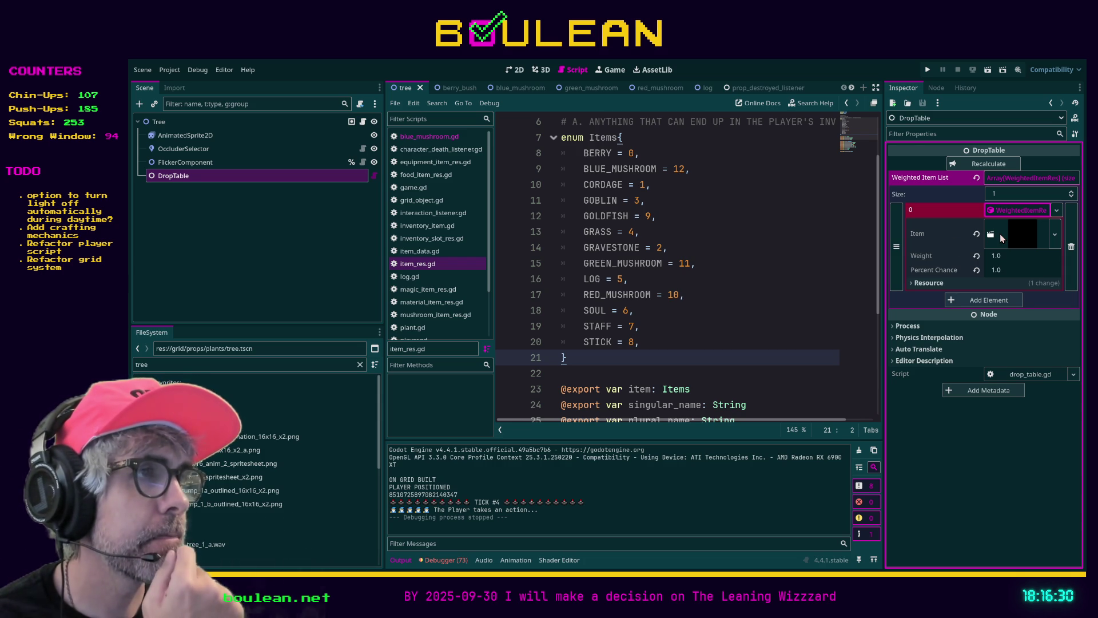
scroll(281, 455, down, 5)
scroll(281, 454, down, 3)
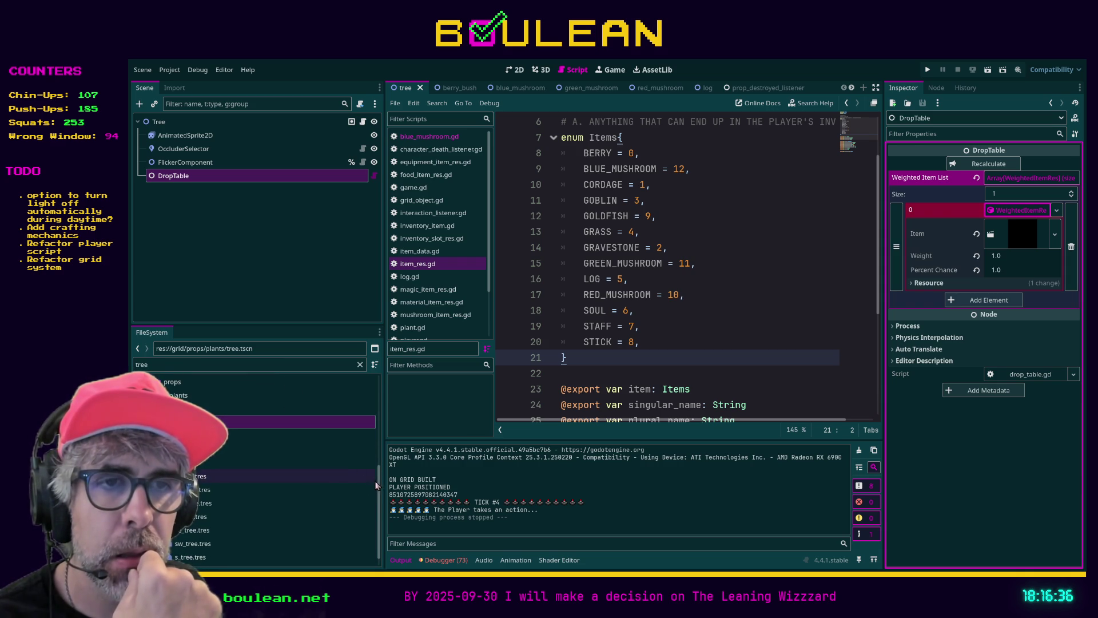
scroll(382, 480, up, 1)
scroll(382, 479, up, 2)
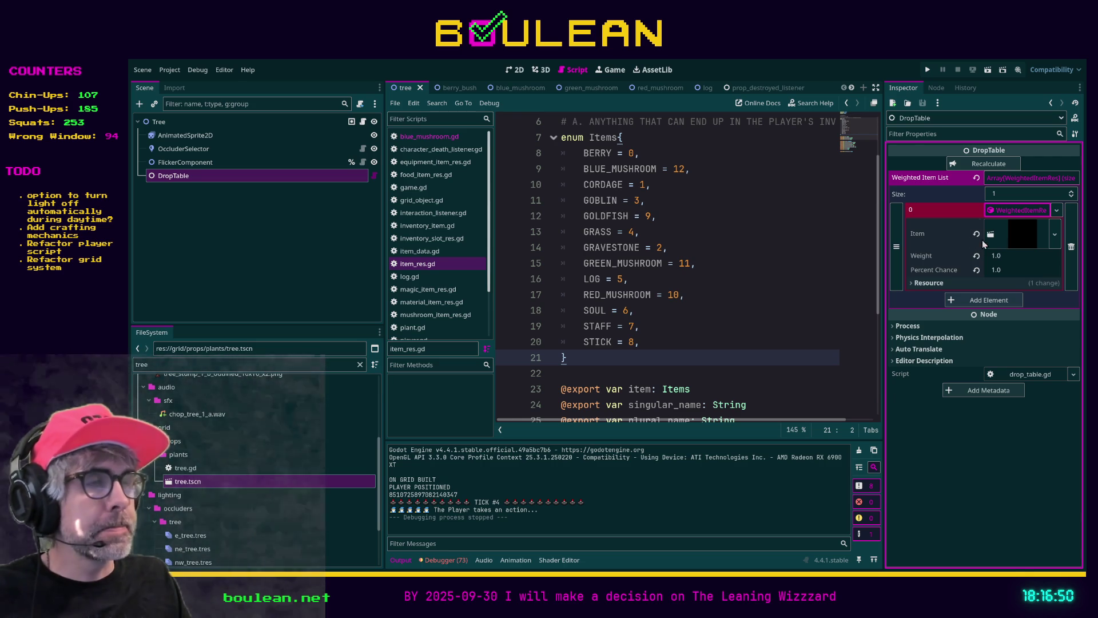
scroll(279, 462, down, 1)
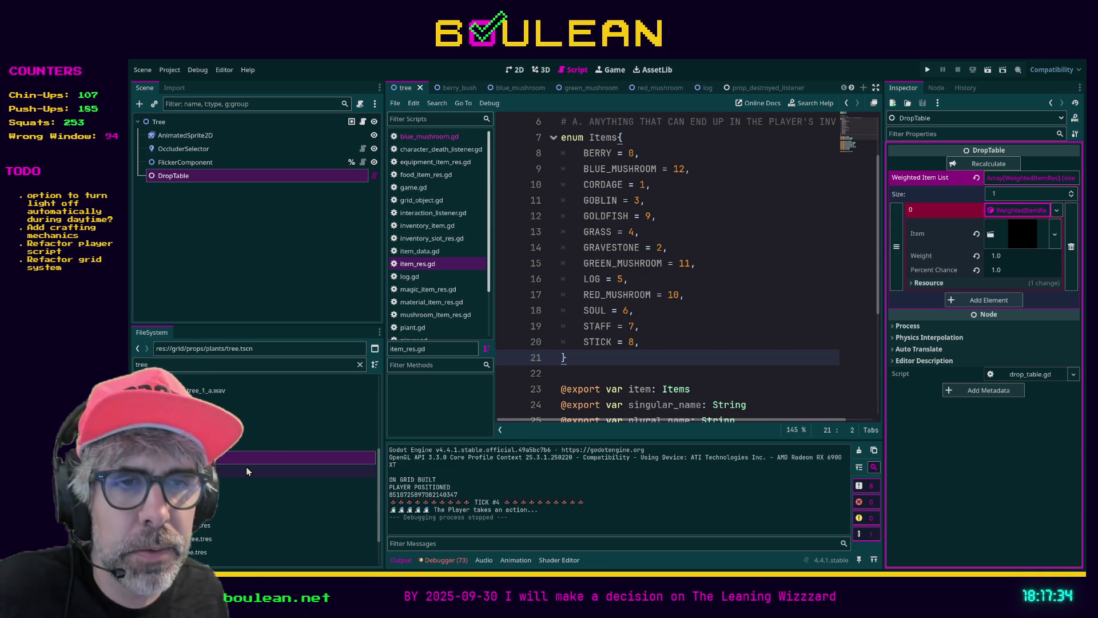
scroll(246, 466, down, 2)
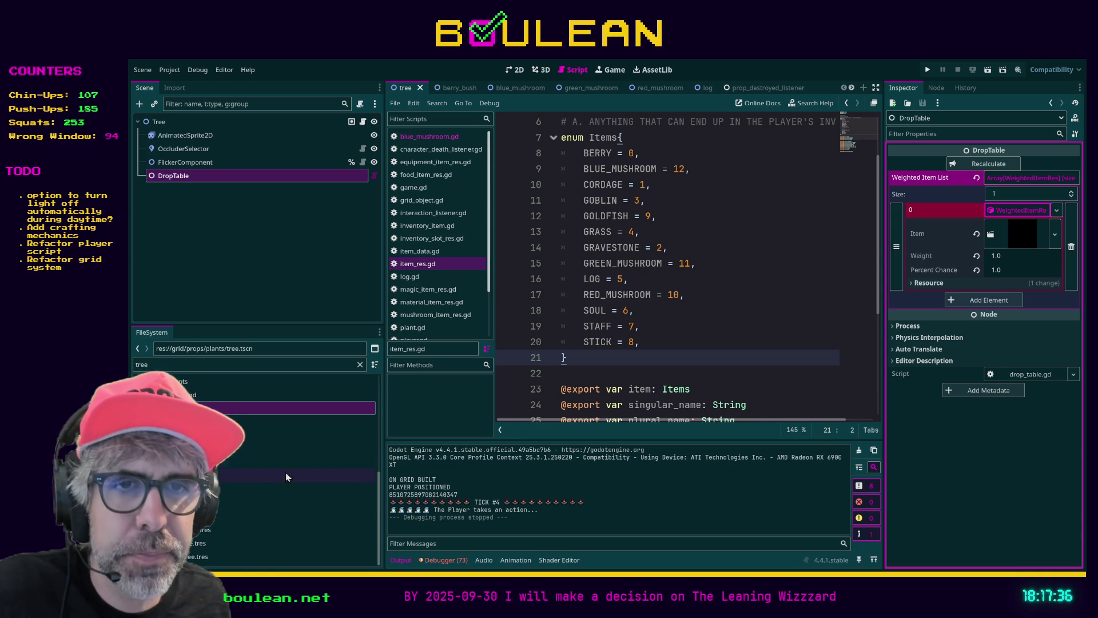
Clear the file filter and browse to the game/items folders
click(360, 365)
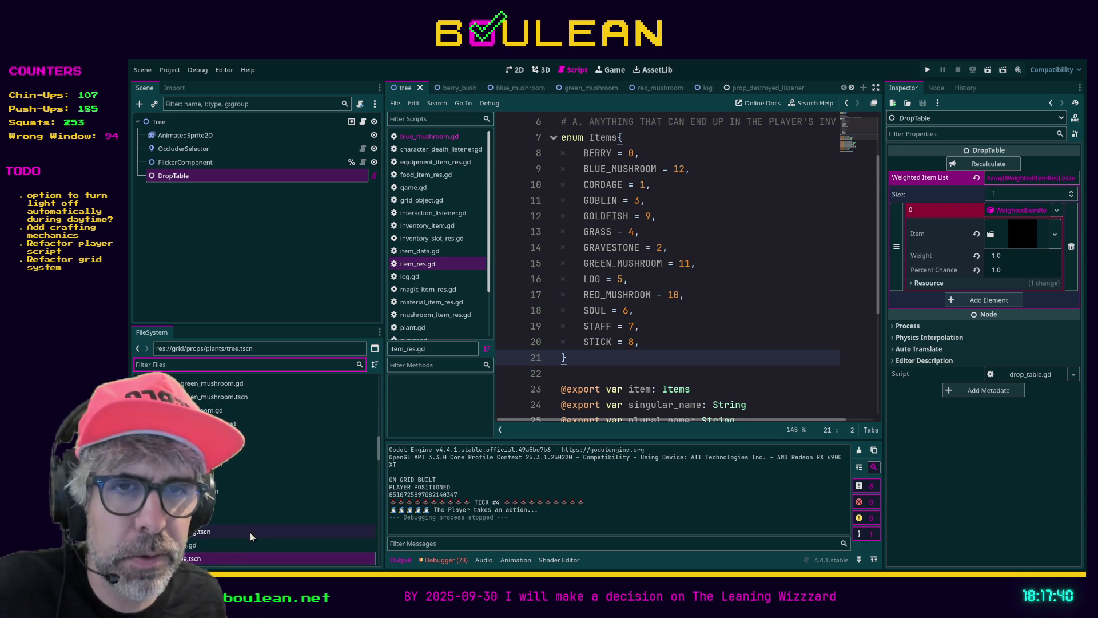
scroll(261, 503, up, 3)
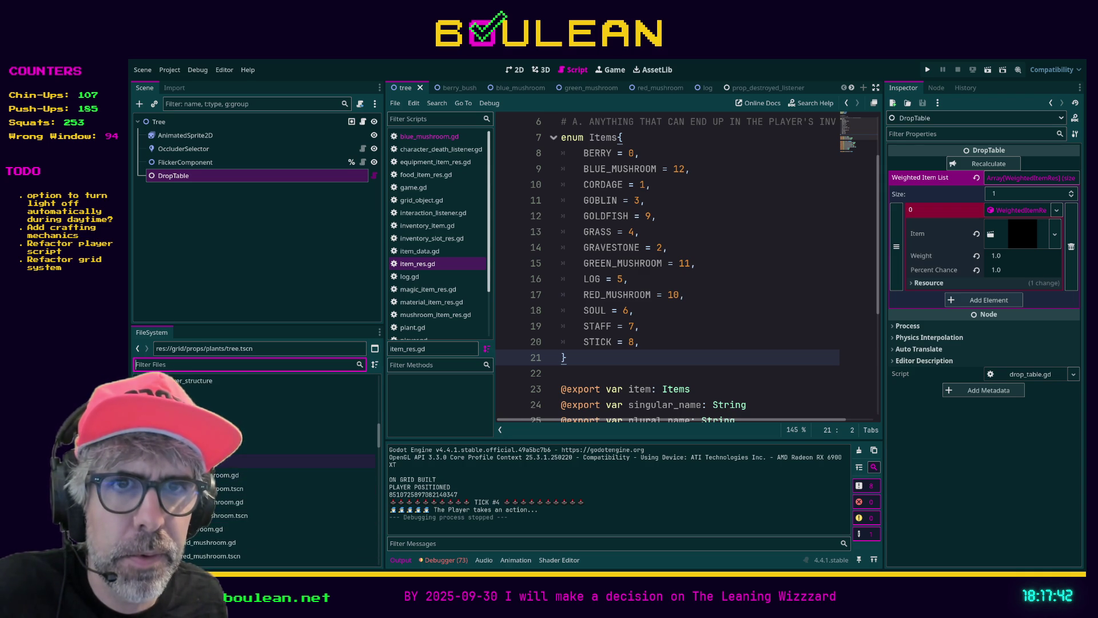
click(218, 448)
scroll(258, 469, up, 1)
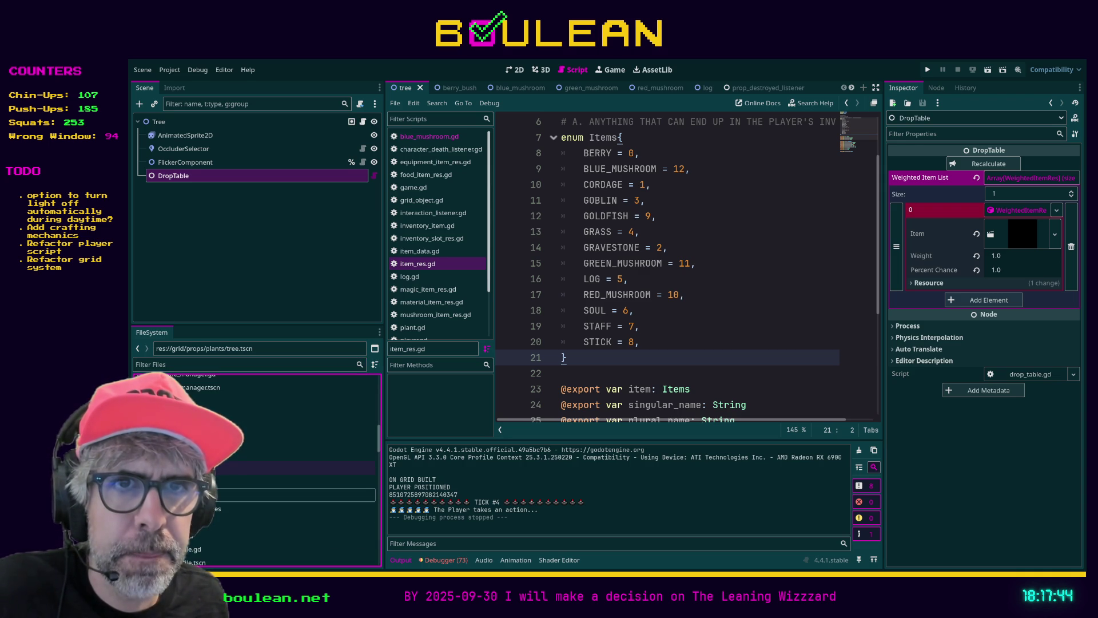
click(286, 440)
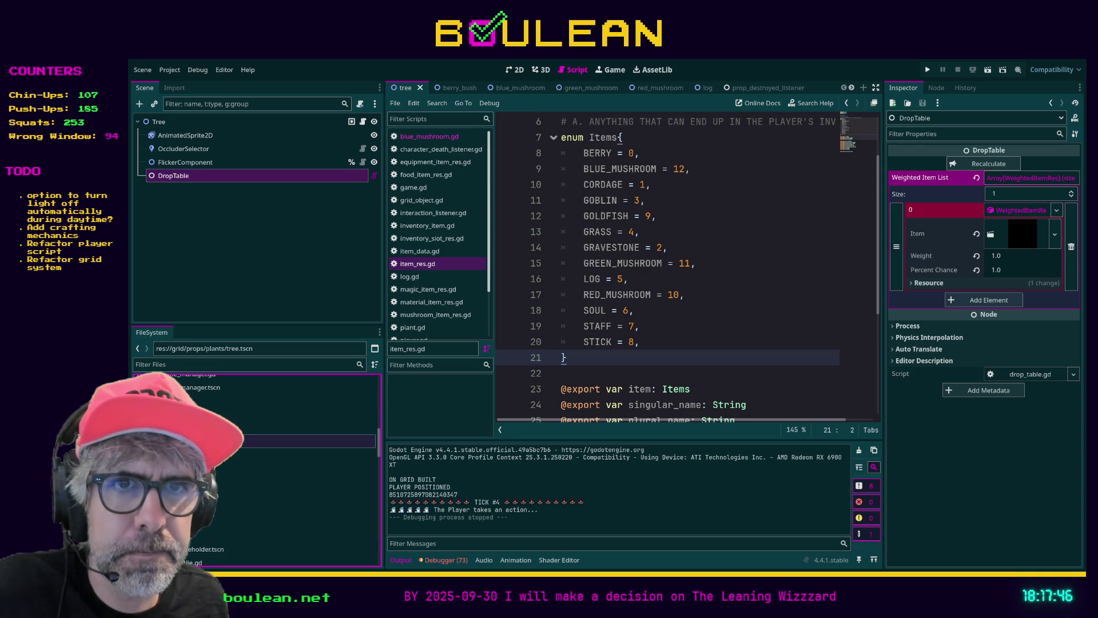
click(248, 464)
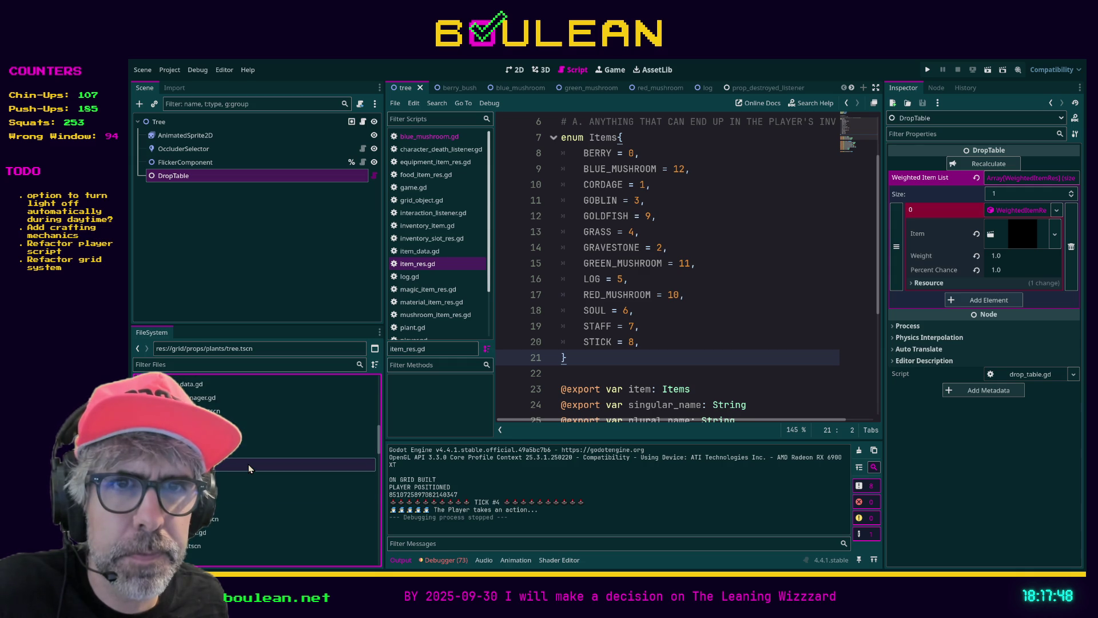
click(248, 468)
scroll(248, 468, down, 2)
scroll(249, 469, up, 1)
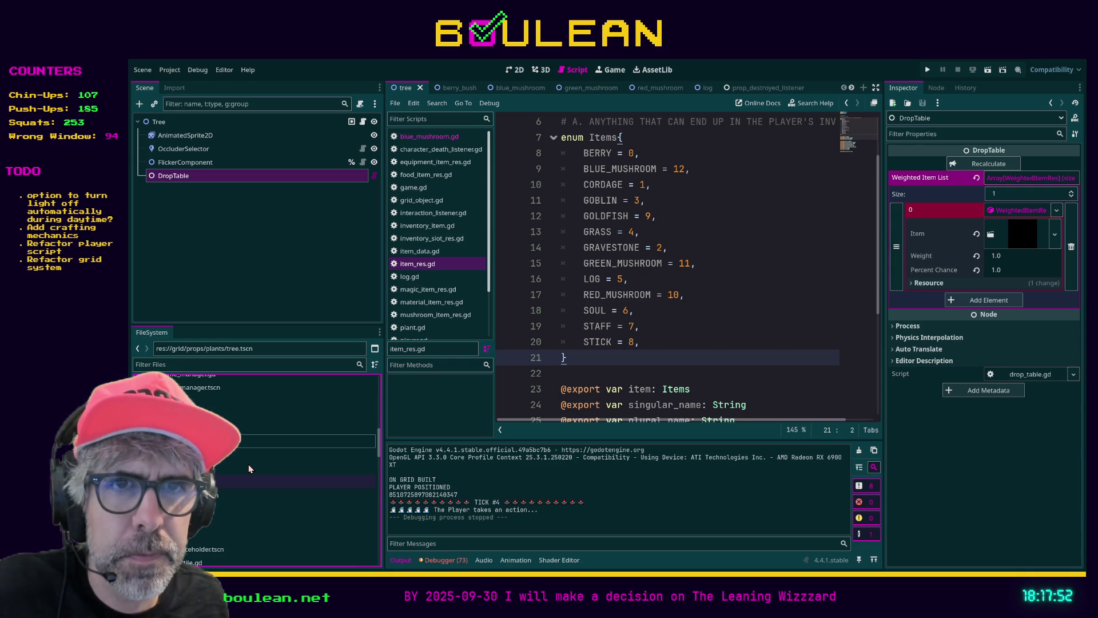
scroll(248, 468, up, 3)
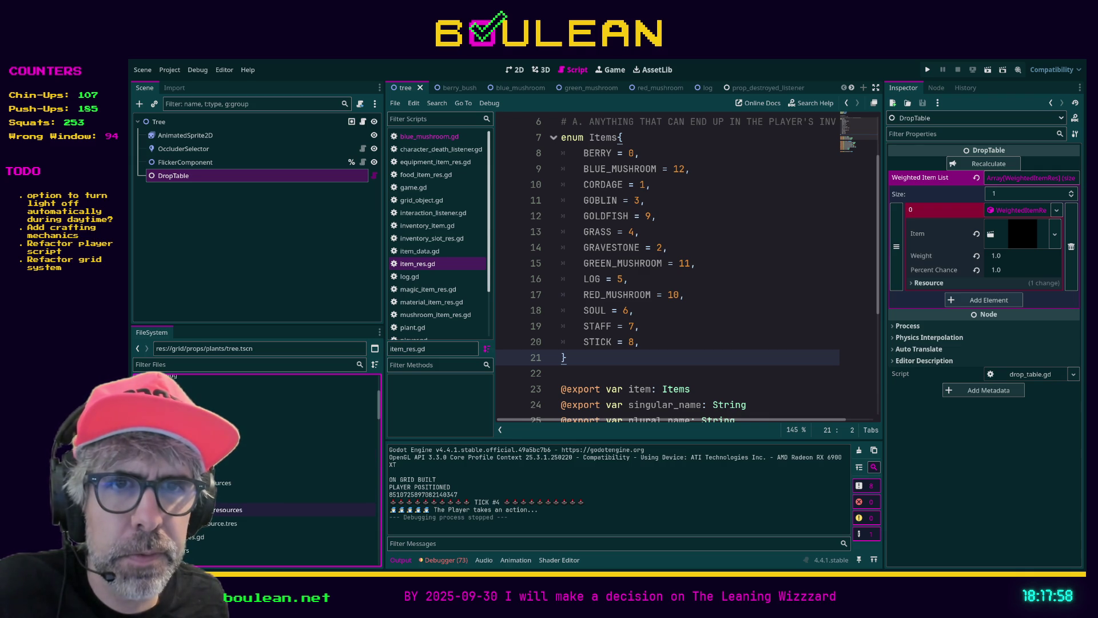
Rename the food_item_resources folder to food_items
click(211, 458)
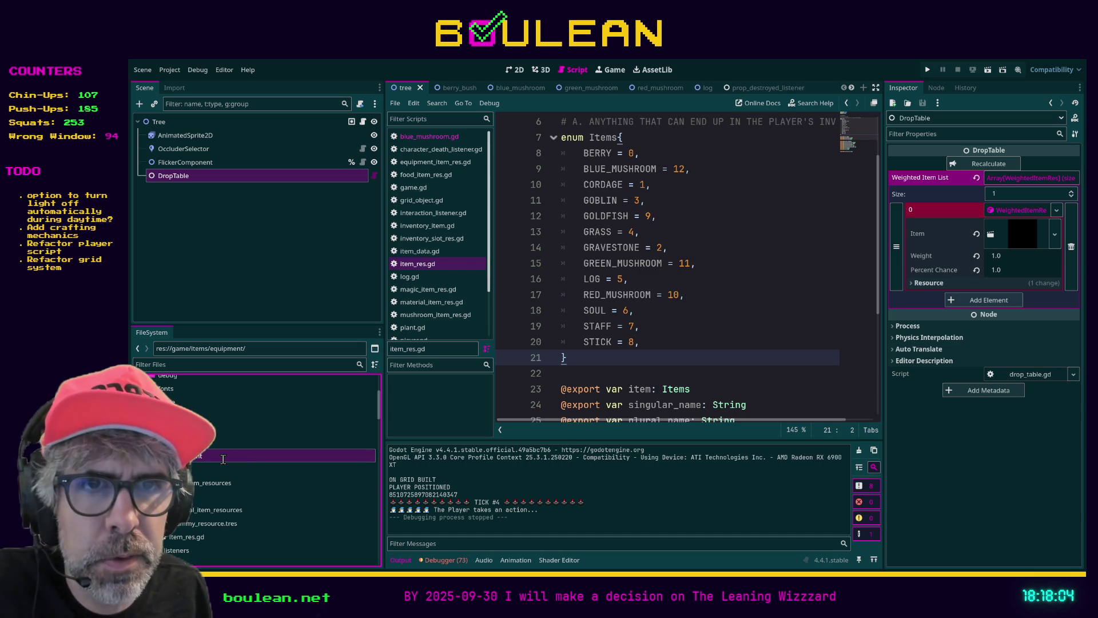
click(204, 470)
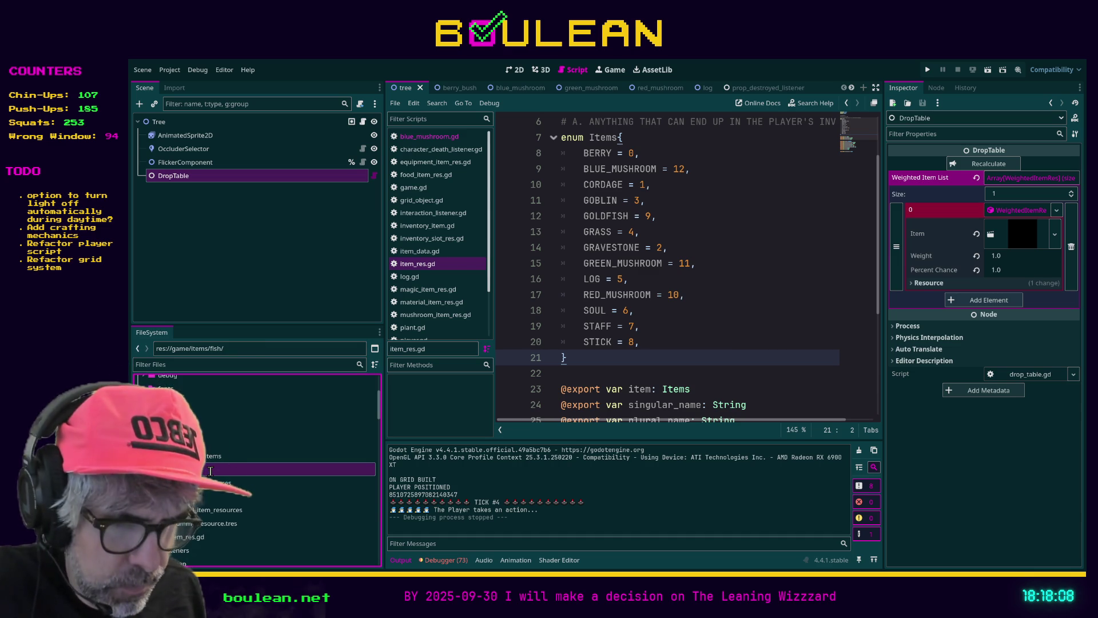
click(241, 484)
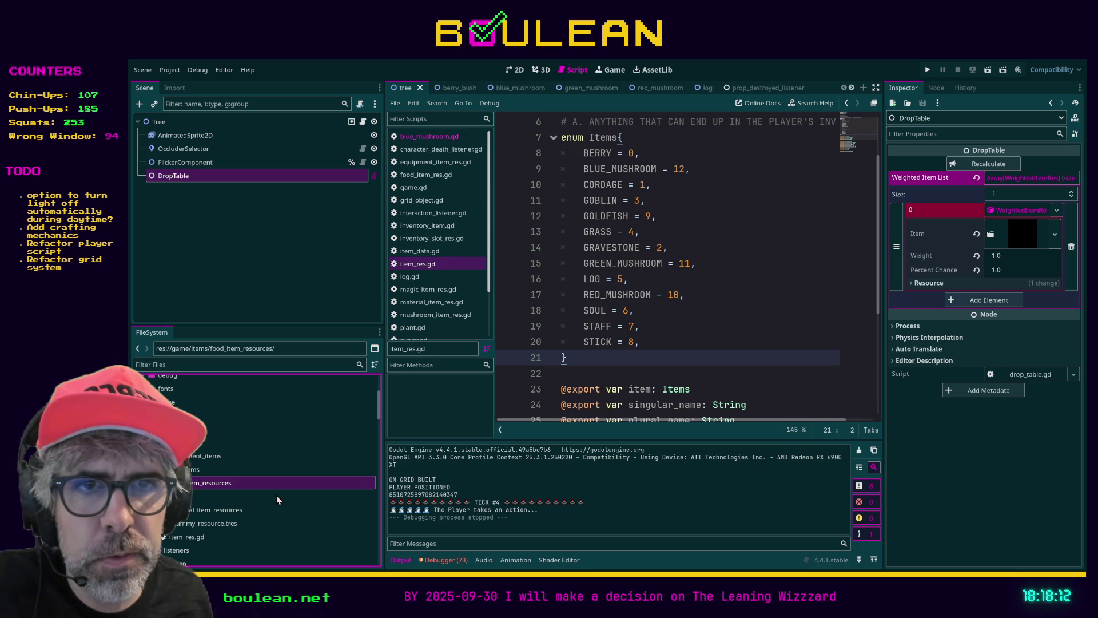
key(Return)
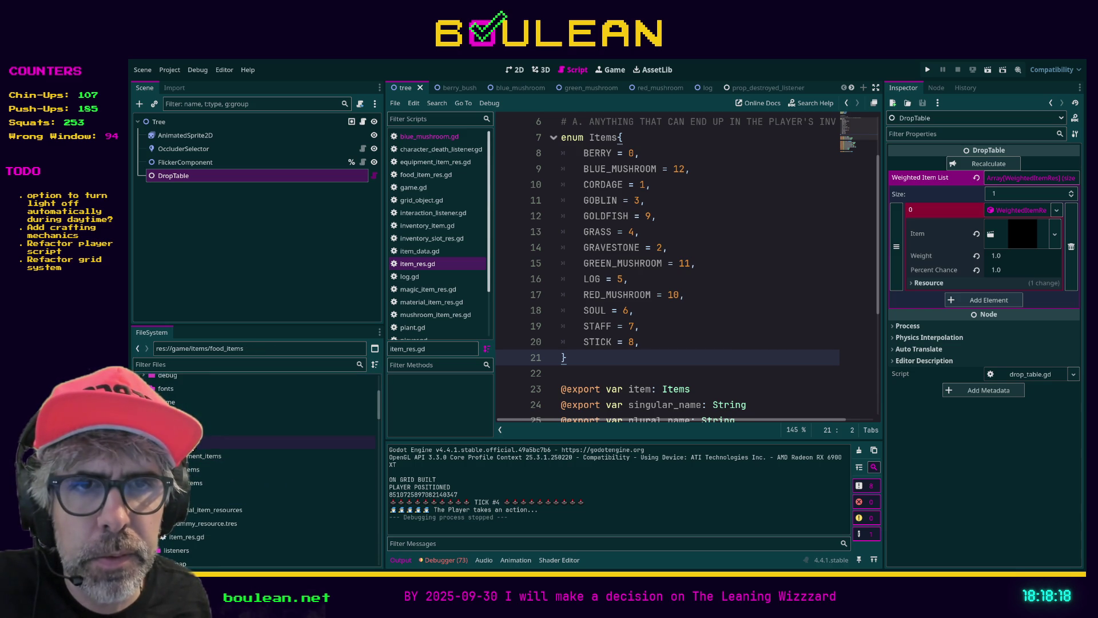
click(194, 442)
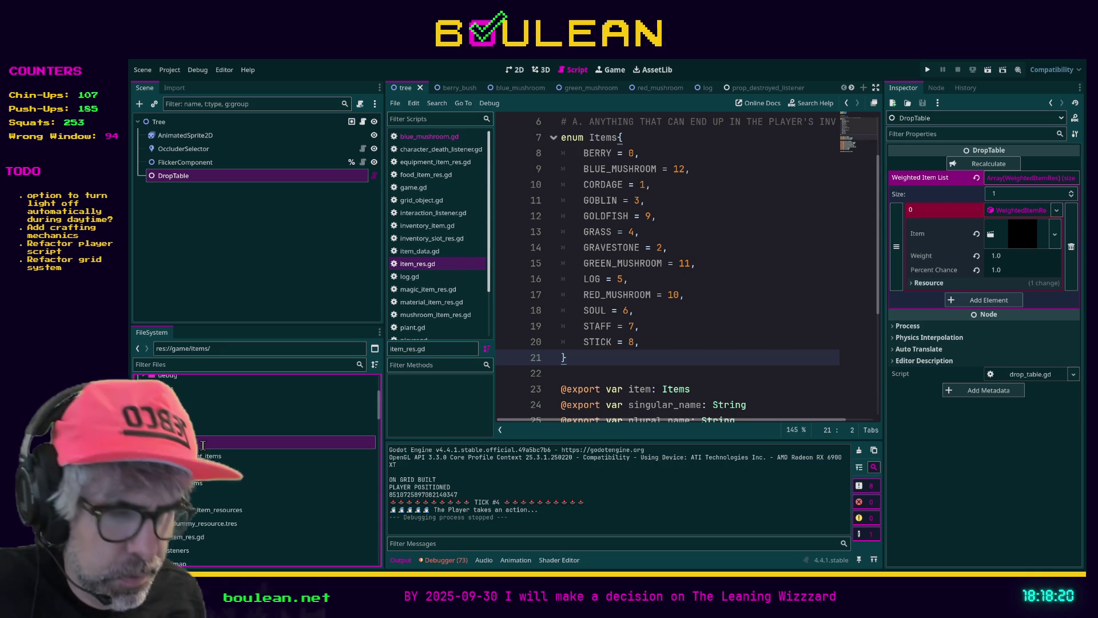
click(224, 472)
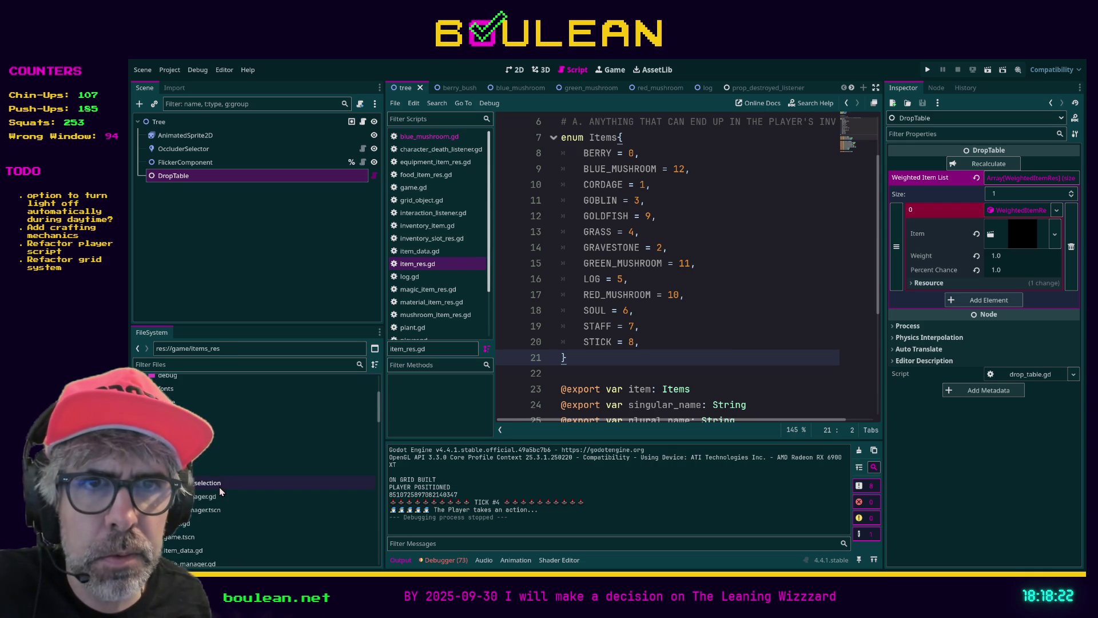
Rename the equipment_items folder to equipment_items_res
double_click(194, 442)
click(232, 458)
text(_res)
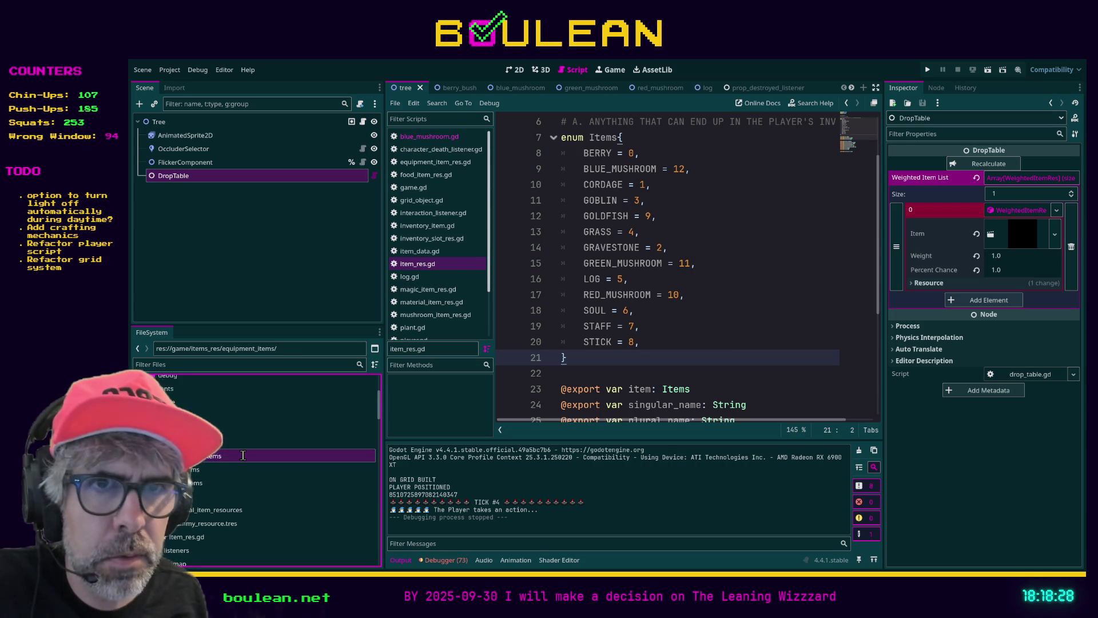
key(Return)
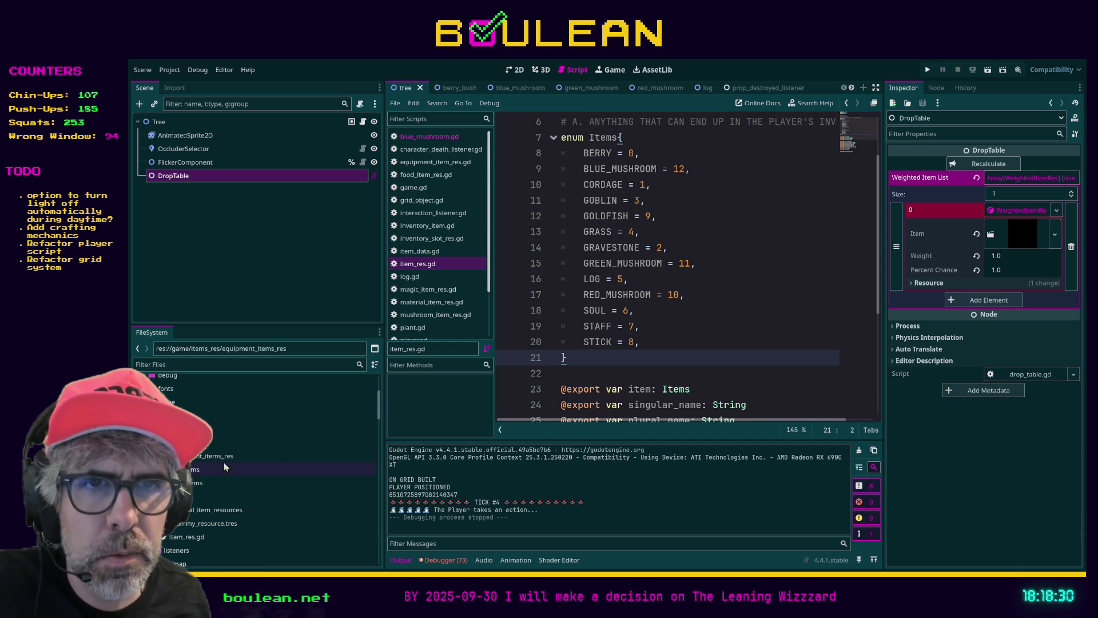
click(227, 462)
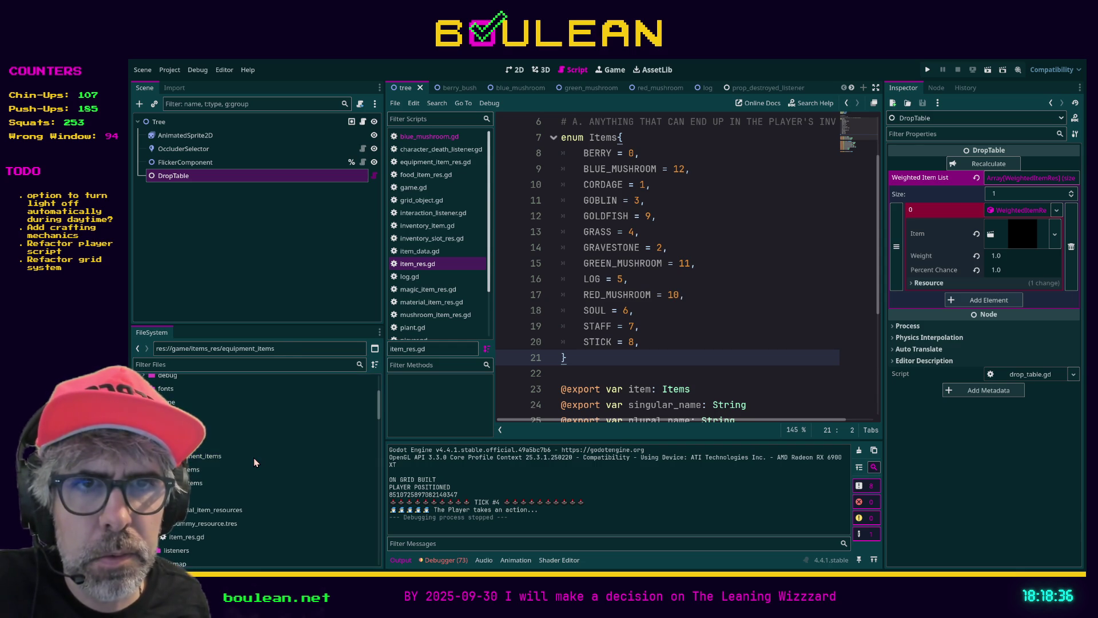
Rename the magic folder to magic_items
click(208, 442)
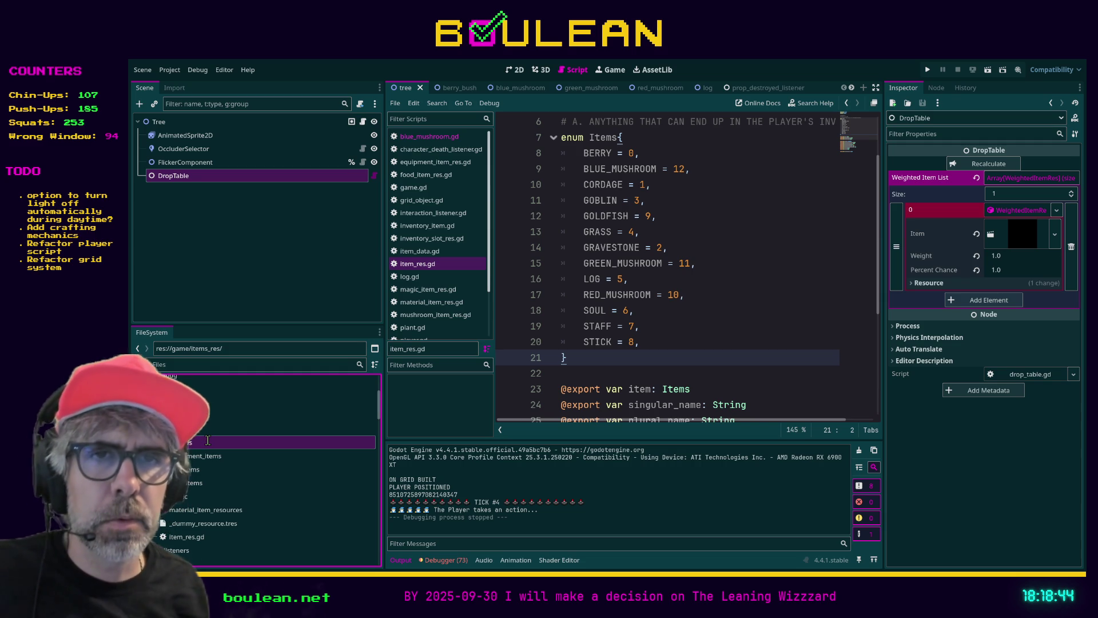
key(Left)
click(286, 443)
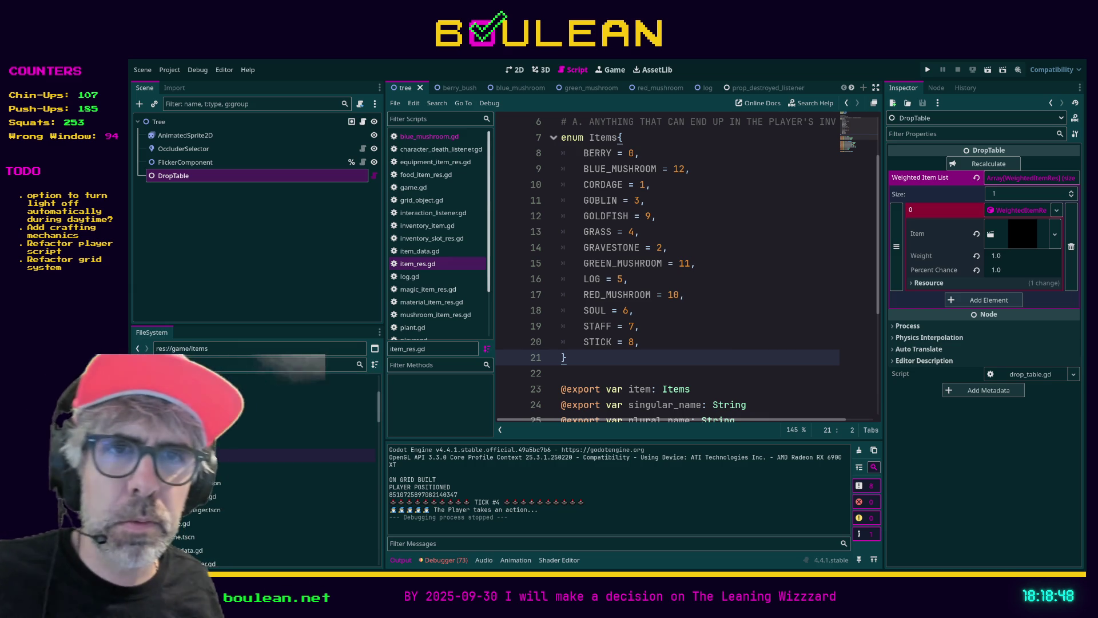
double_click(223, 442)
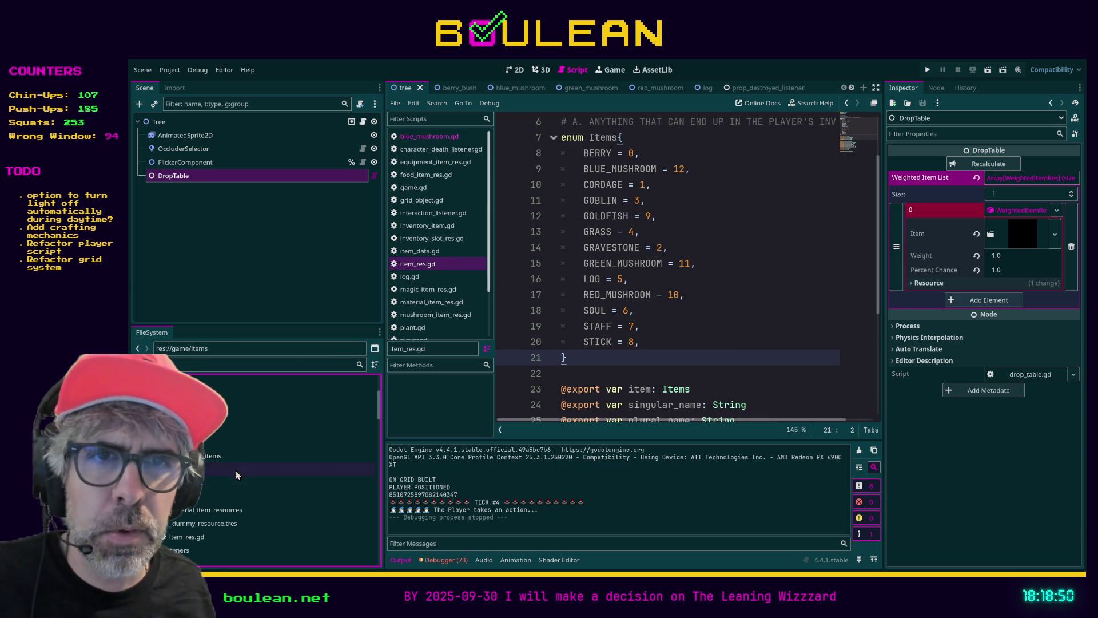
click(223, 497)
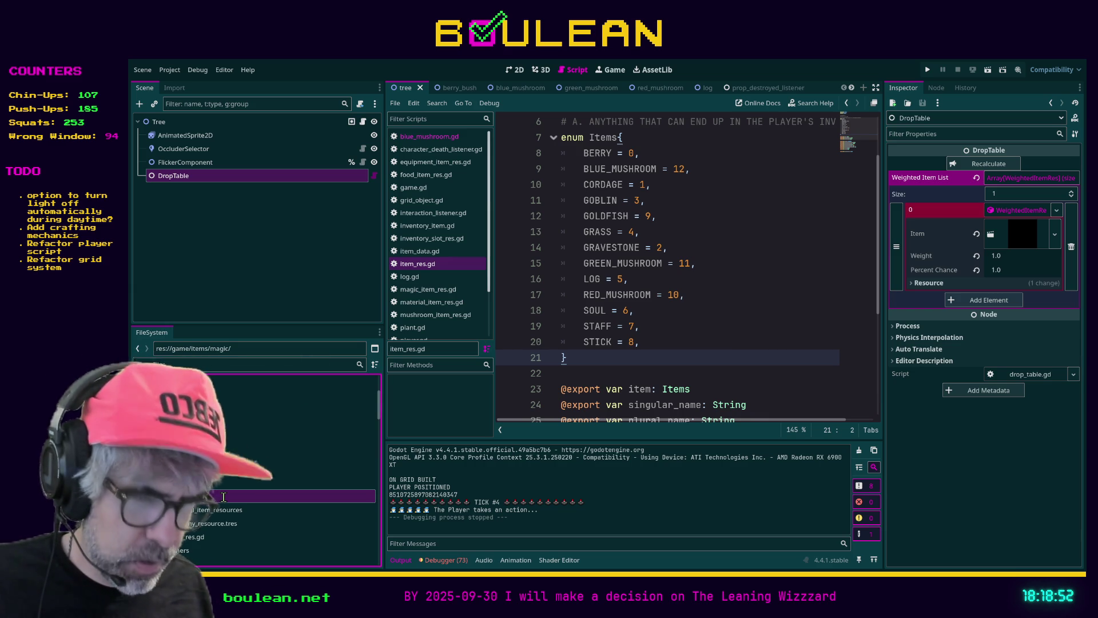
key(Return)
Rename material_item_resources to material_items and open material_item_res.gd
click(229, 511)
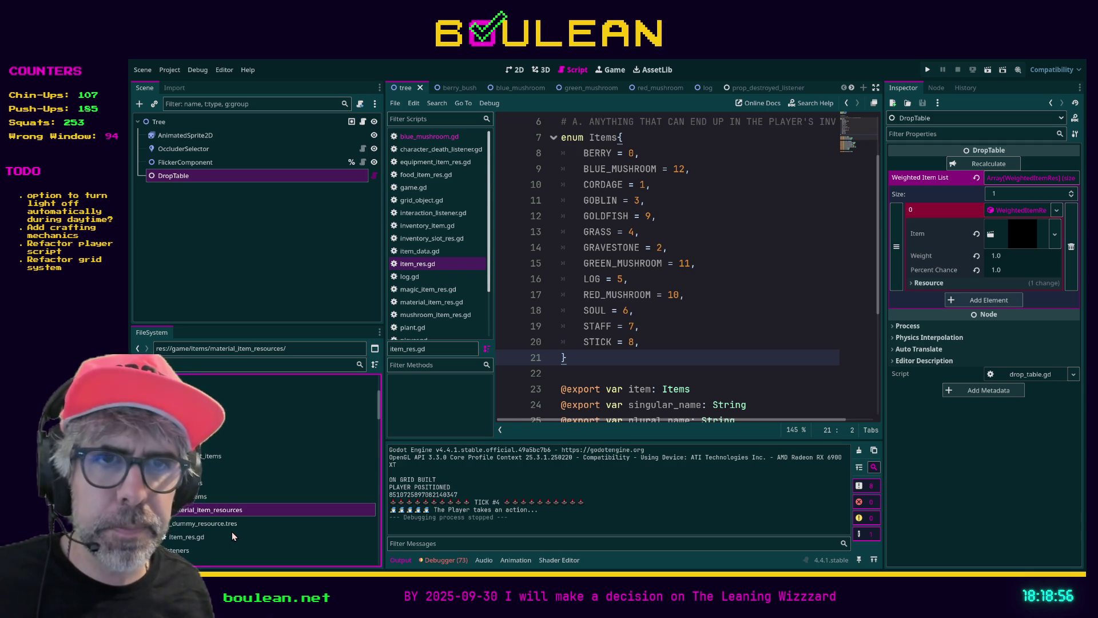
key(F2)
text(material_items)
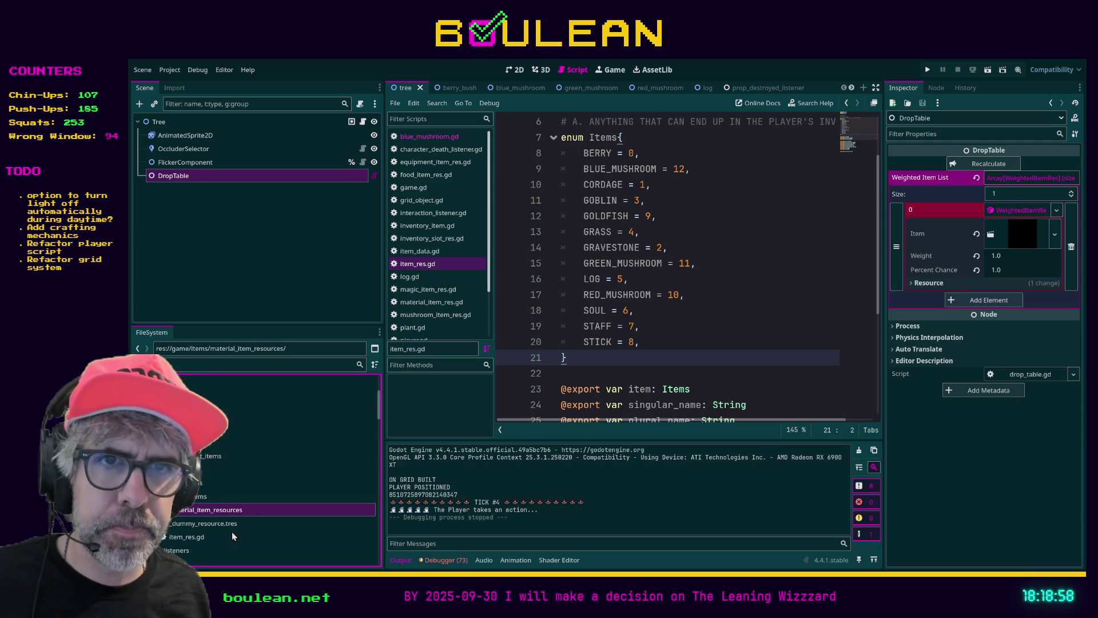
key(Return)
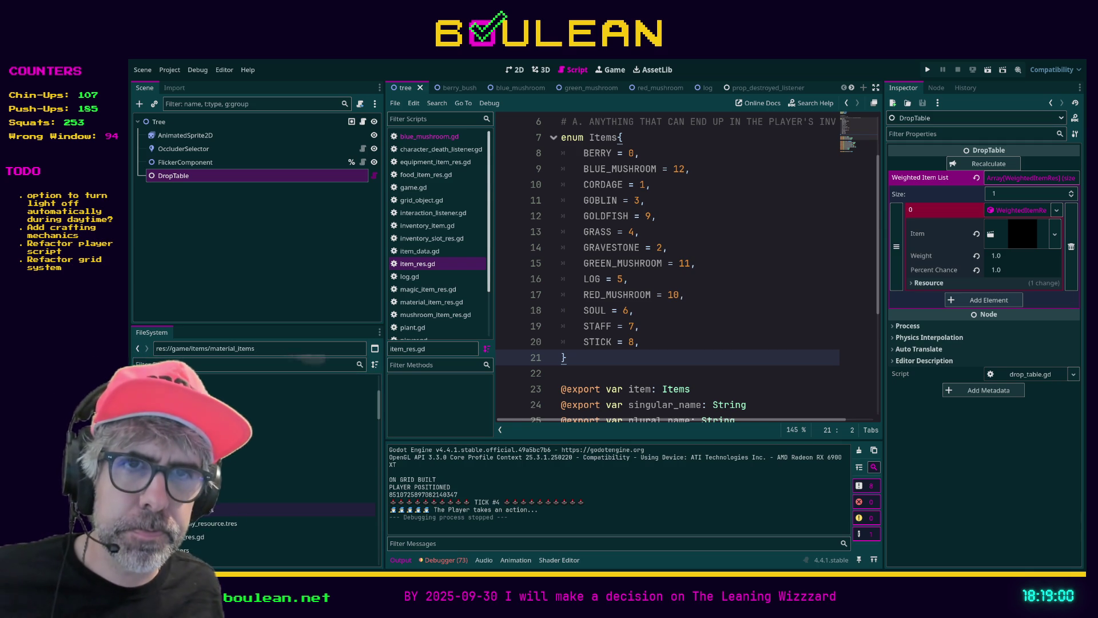
scroll(246, 518, down, 1)
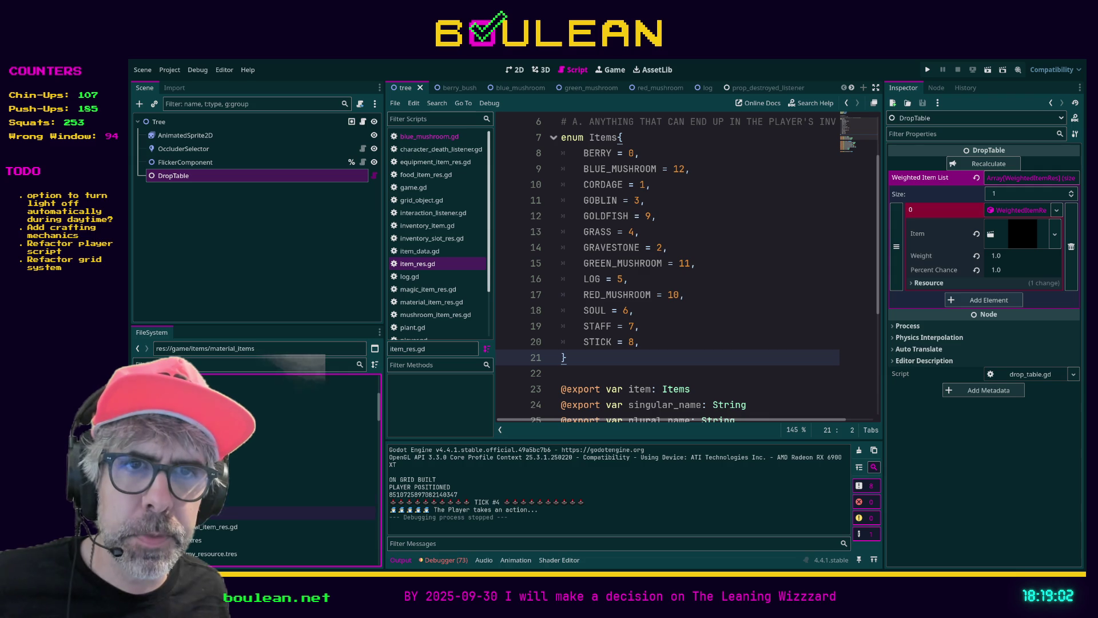
double_click(227, 530)
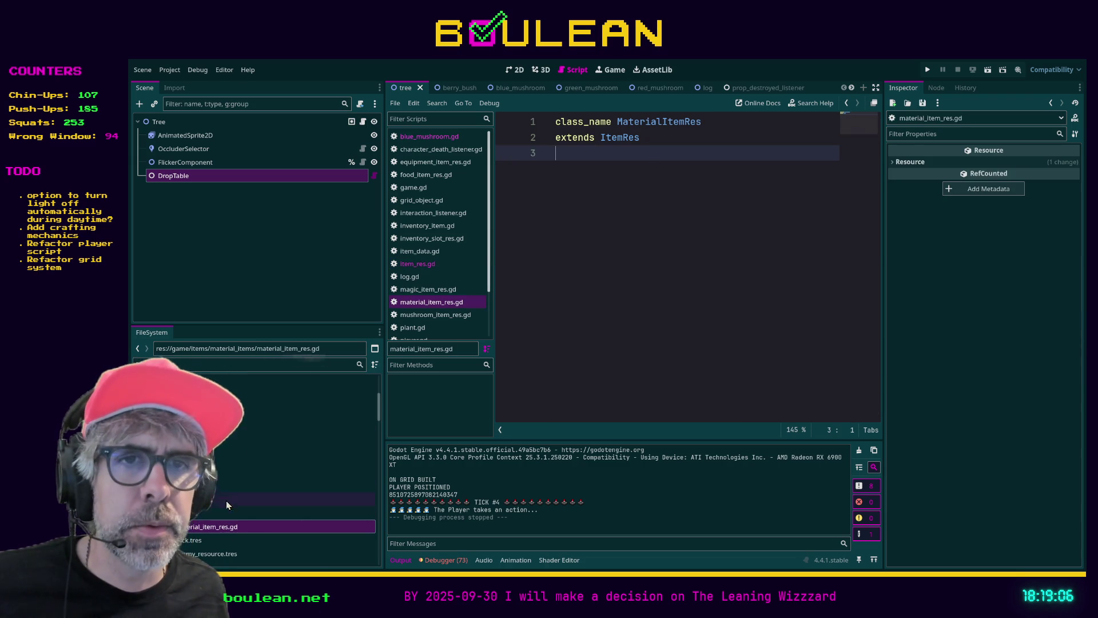
Load log.tres in the Inspector, select its Item field, and view item_res.gd's Items enum
click(195, 514)
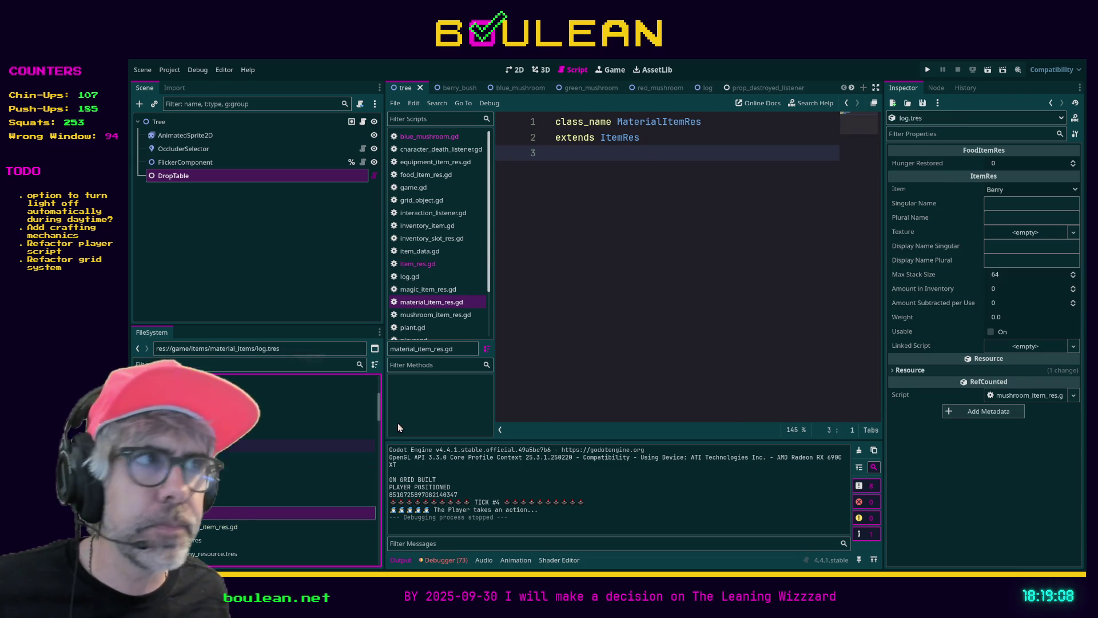
click(1011, 191)
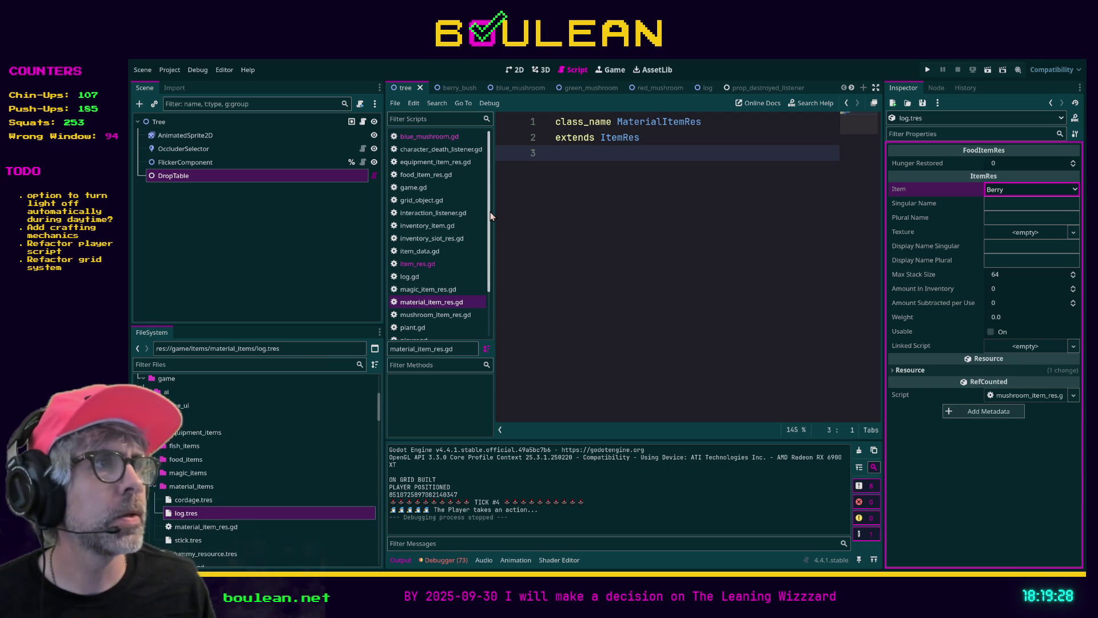
click(433, 264)
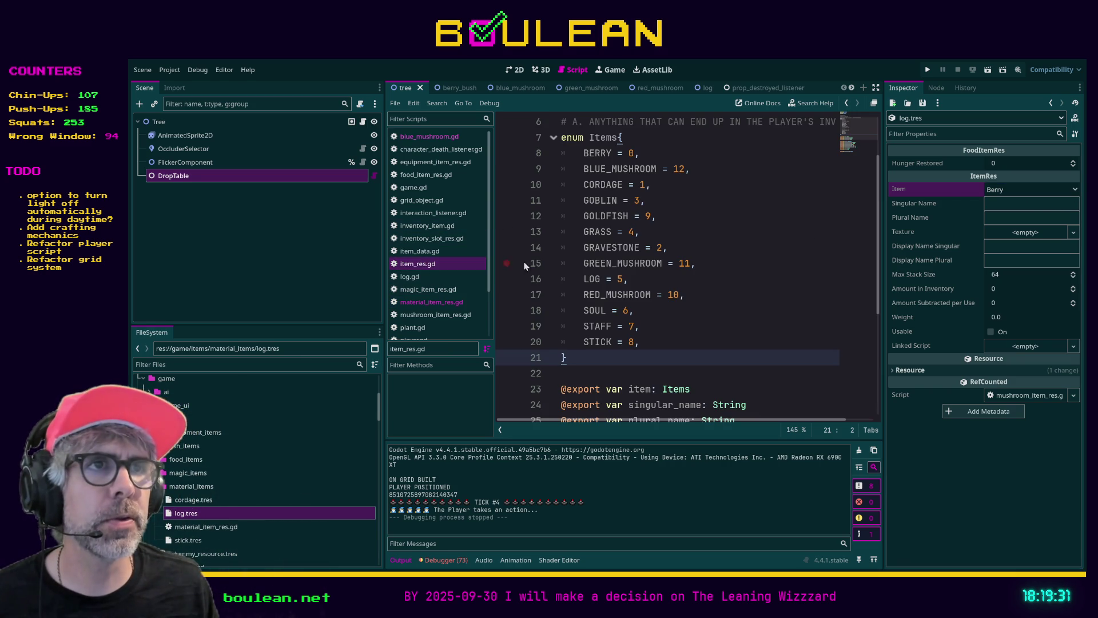
Set log.tres Item to Log, Singular Name to 'Log' and Plural Name to 'Logs'
click(1008, 192)
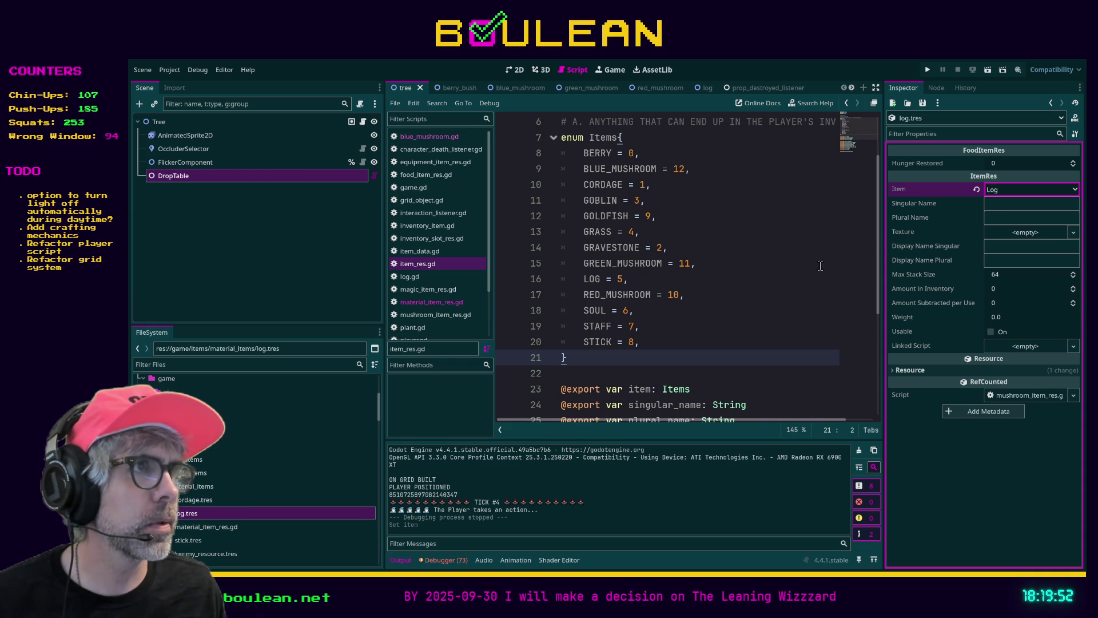
click(1004, 205)
text(Log)
key(Tab)
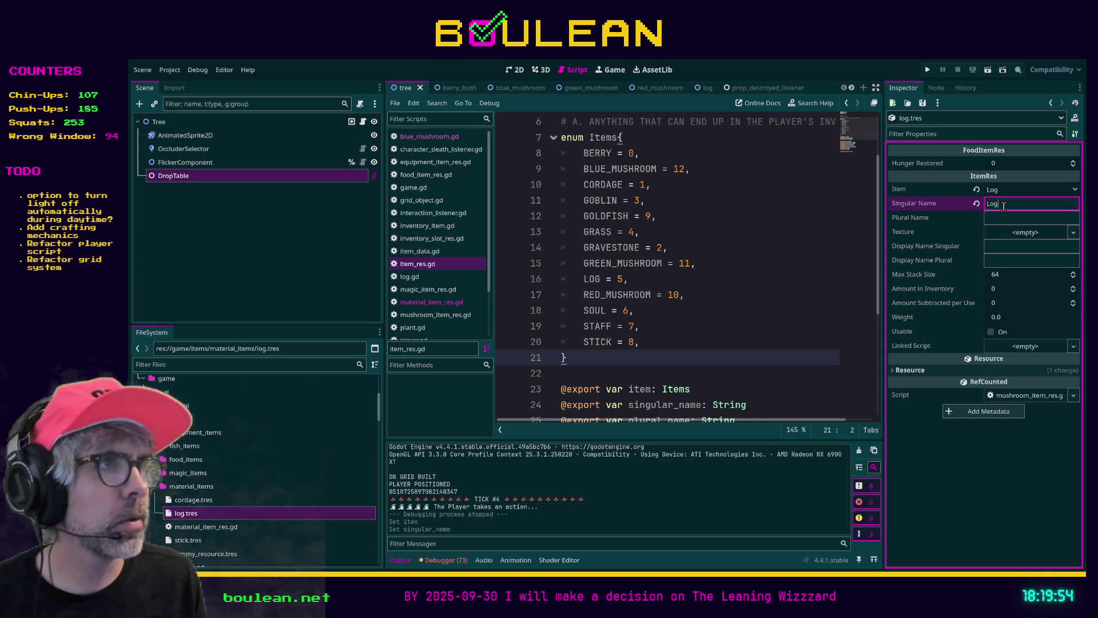
text(Logs)
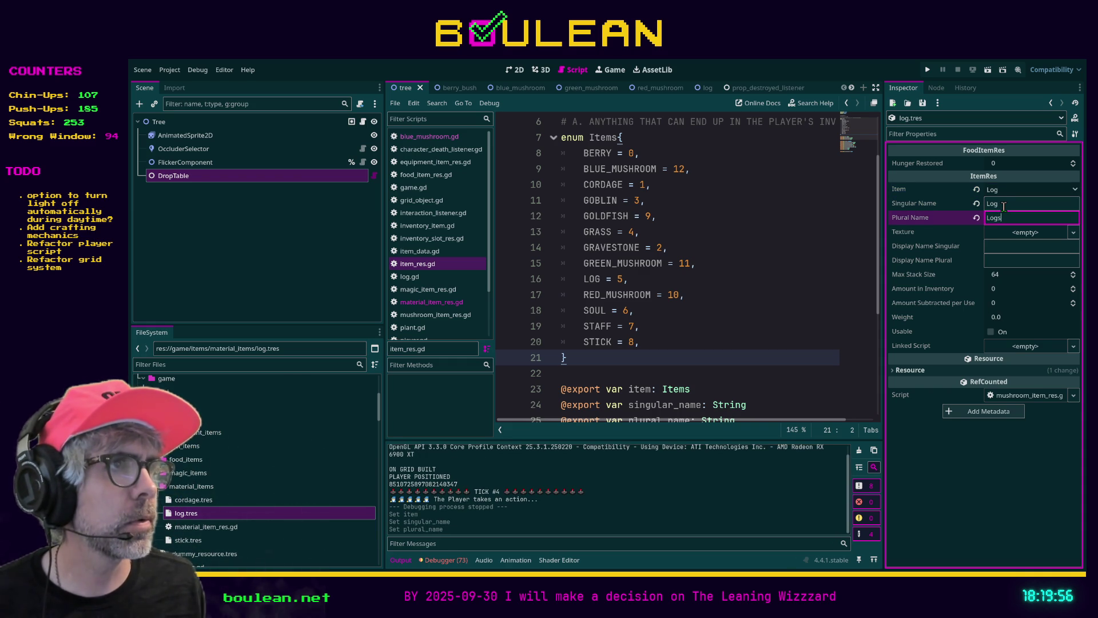
scroll(727, 254, down, 2)
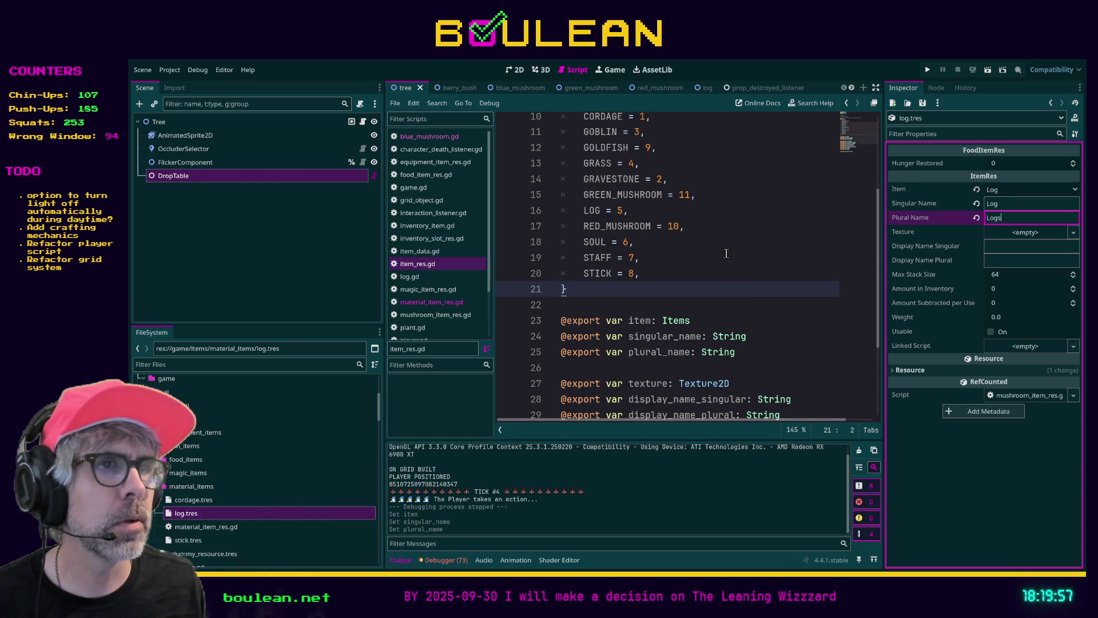
Add a capitalization doc comment after singular_name and copy it to plural_name
click(761, 338)
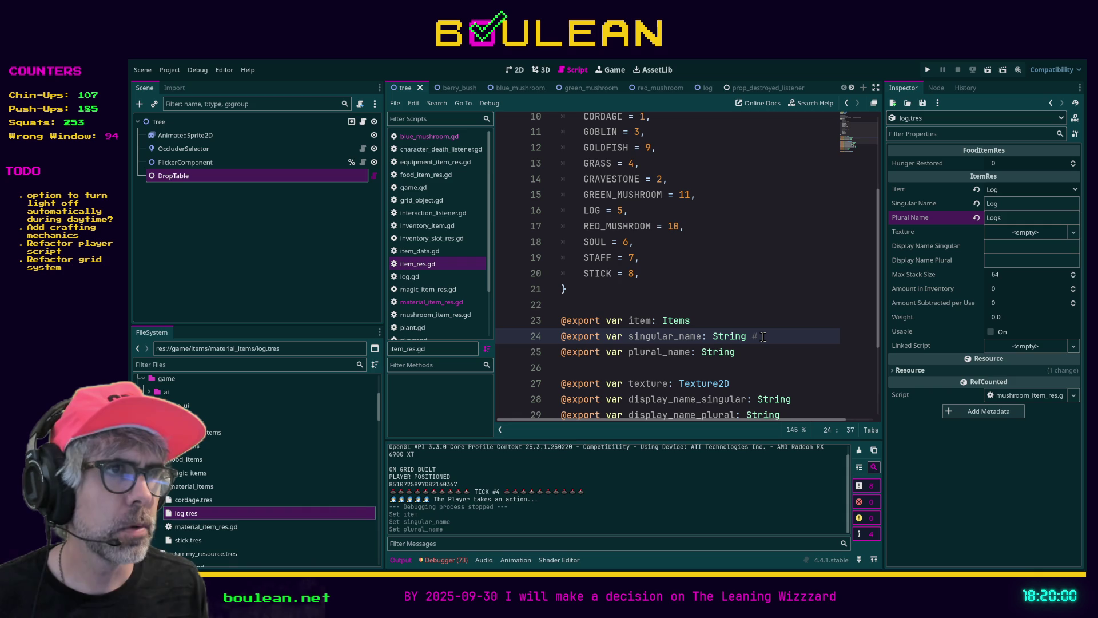
text(e to capita)
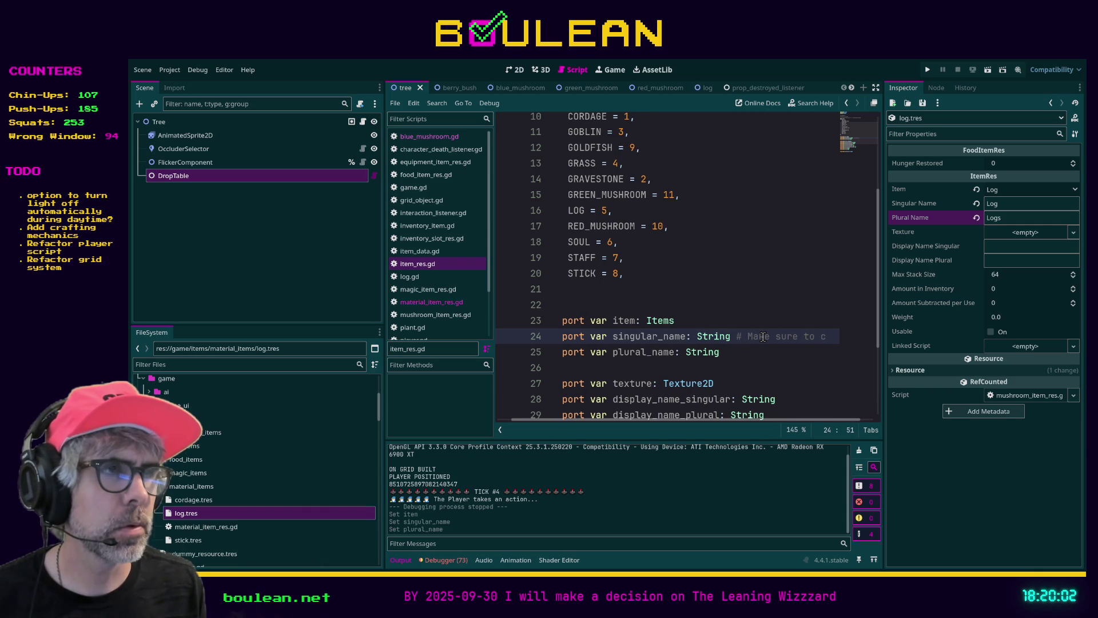
text(lize)
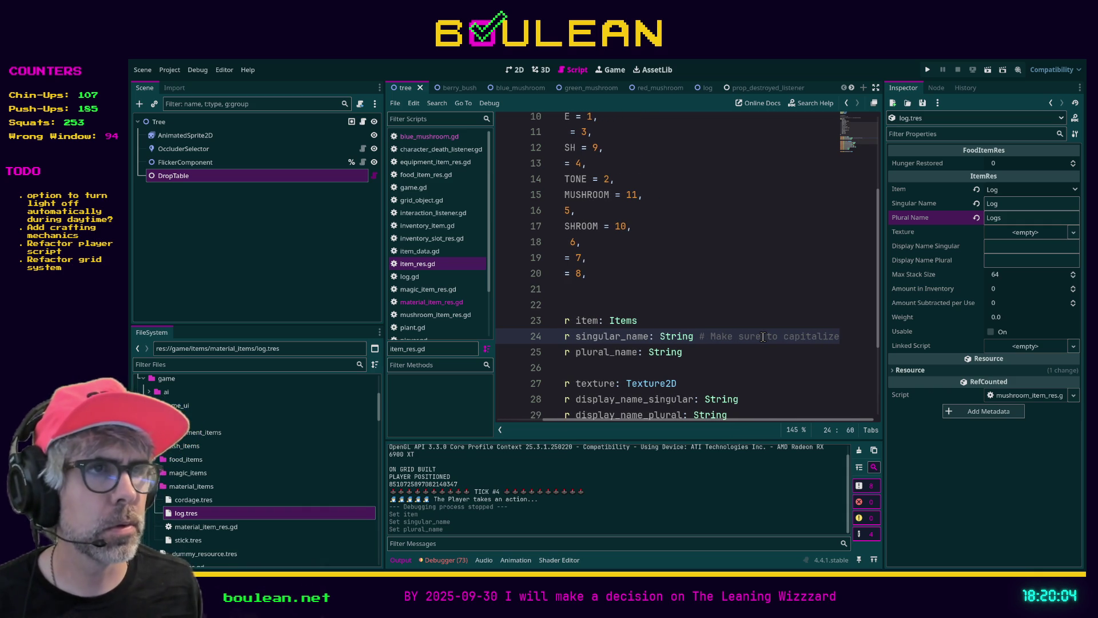
text(#)
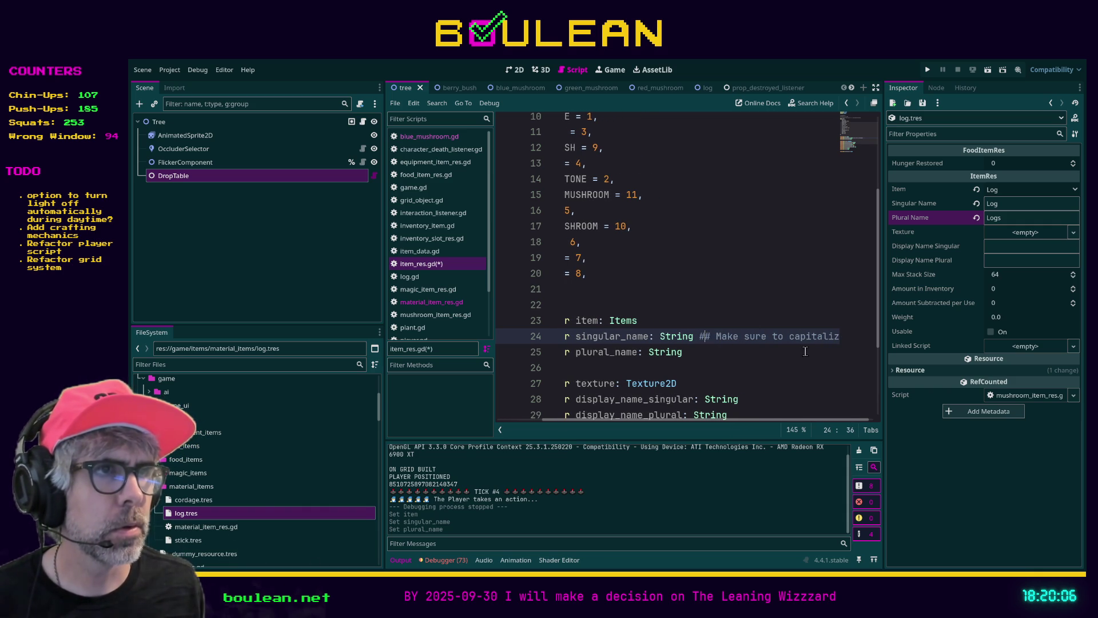
key(End)
text(.)
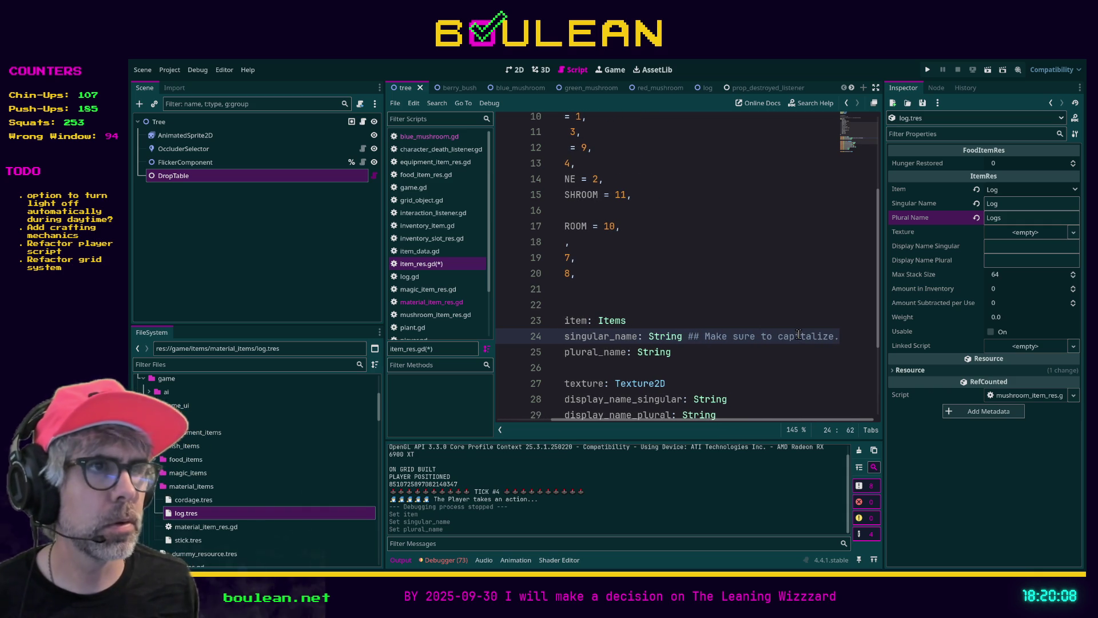
shift+click(689, 336)
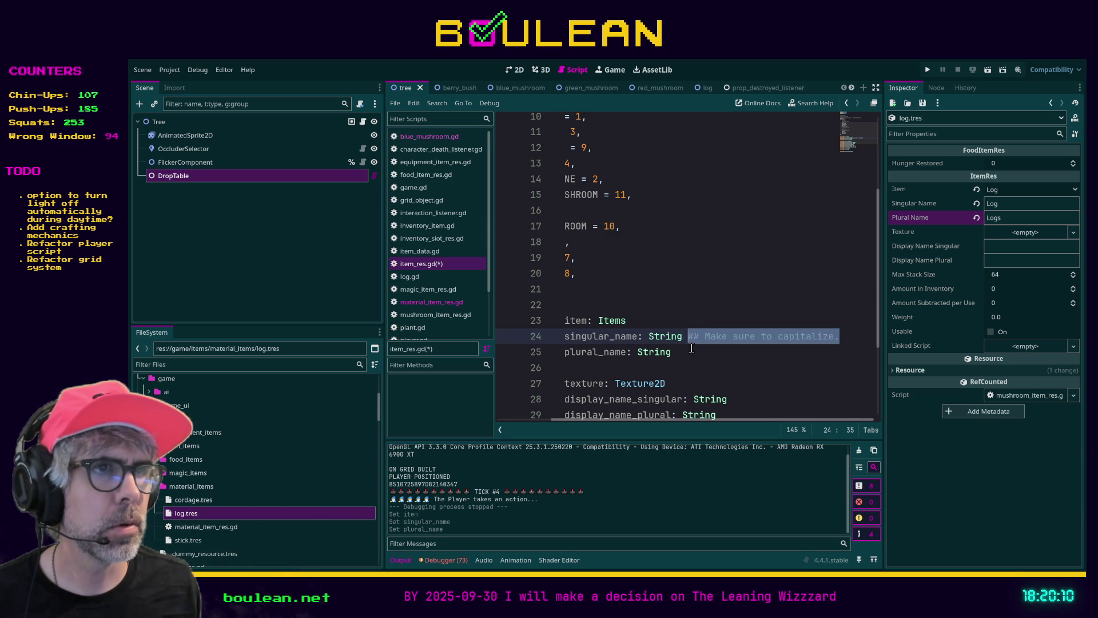
key(ctrl+c)
click(691, 350)
key(ctrl+v)
Extend the comments with 'properly as this will be used in the UI' and save the script
click(672, 350)
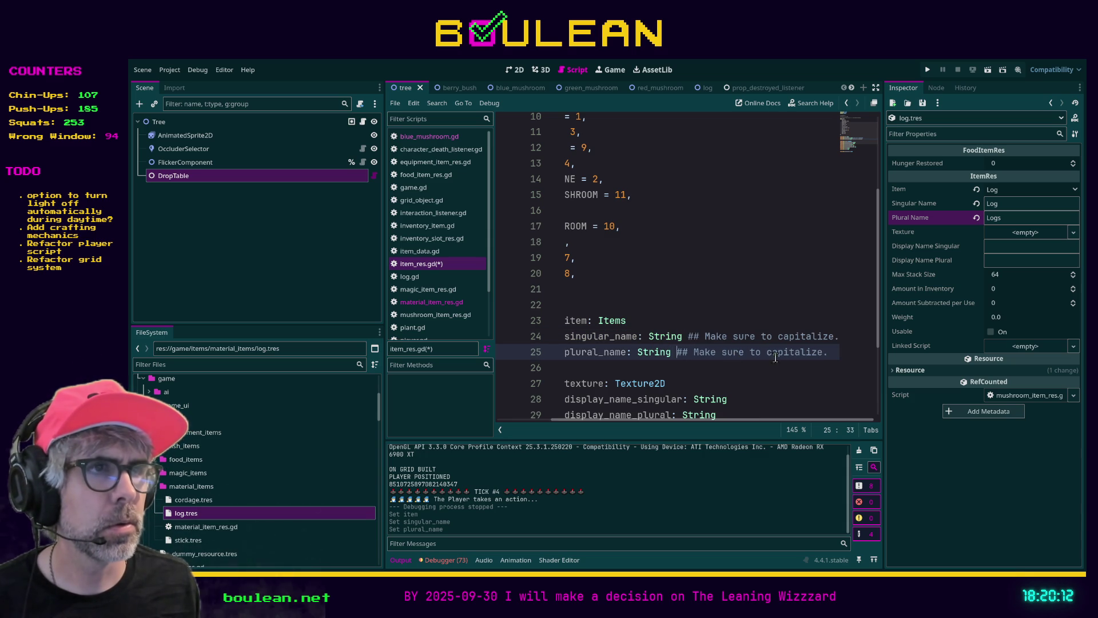
text(properly as this wi)
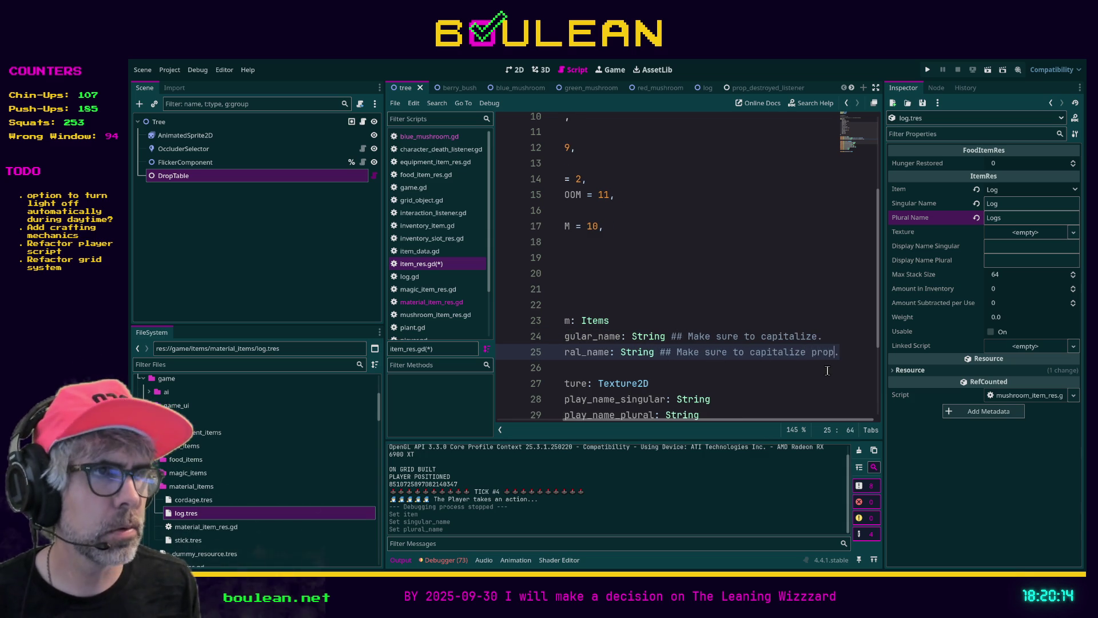
text(ll be used in the )
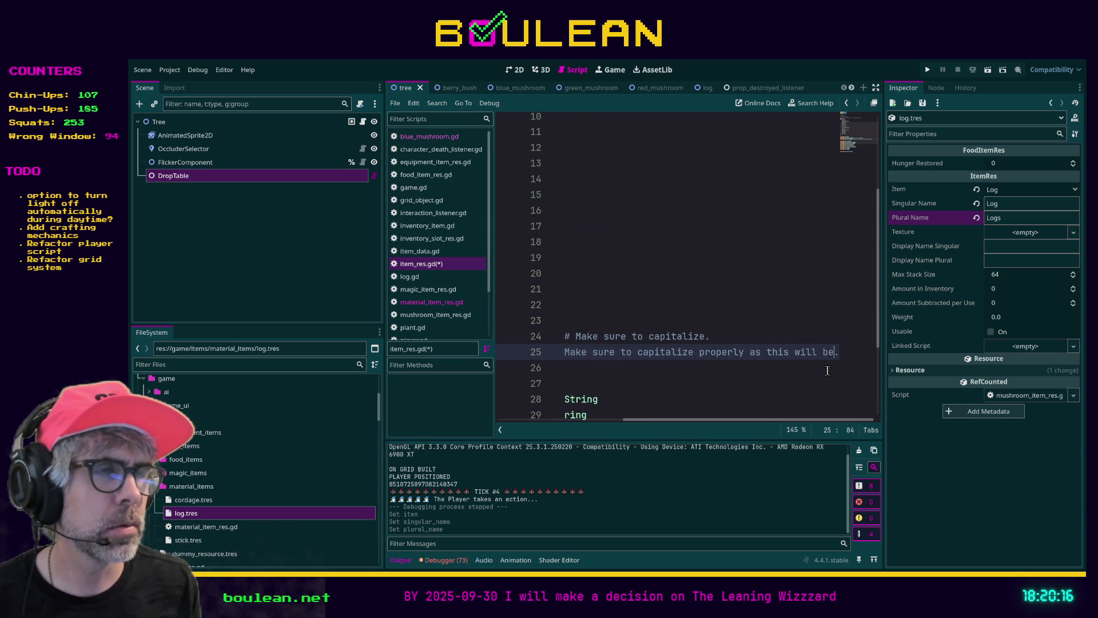
text(UI)
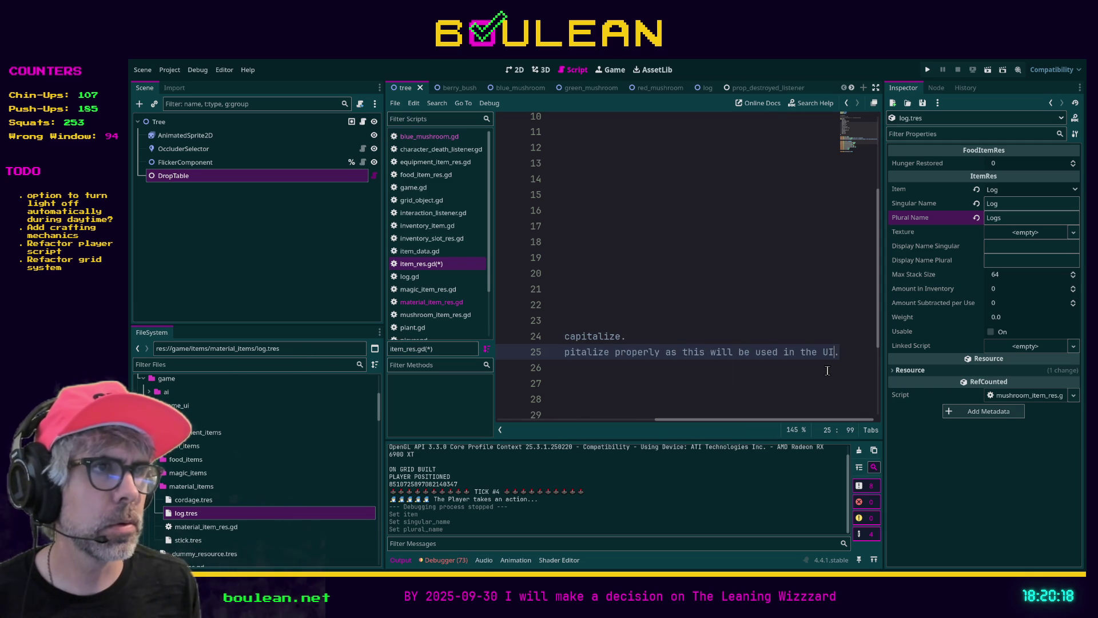
click(622, 337)
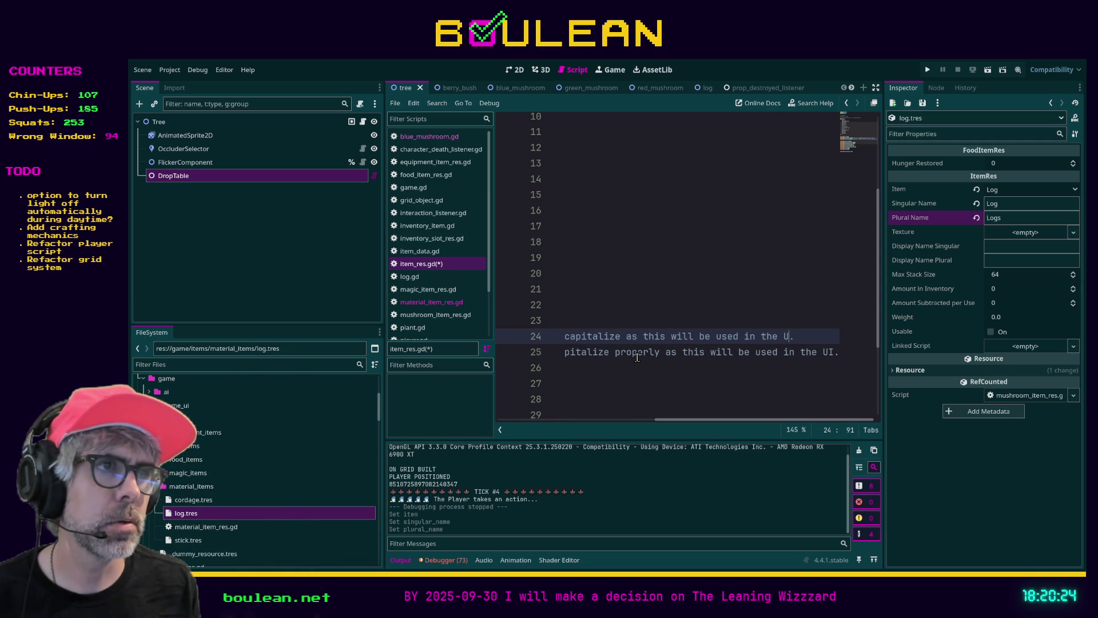
text(I)
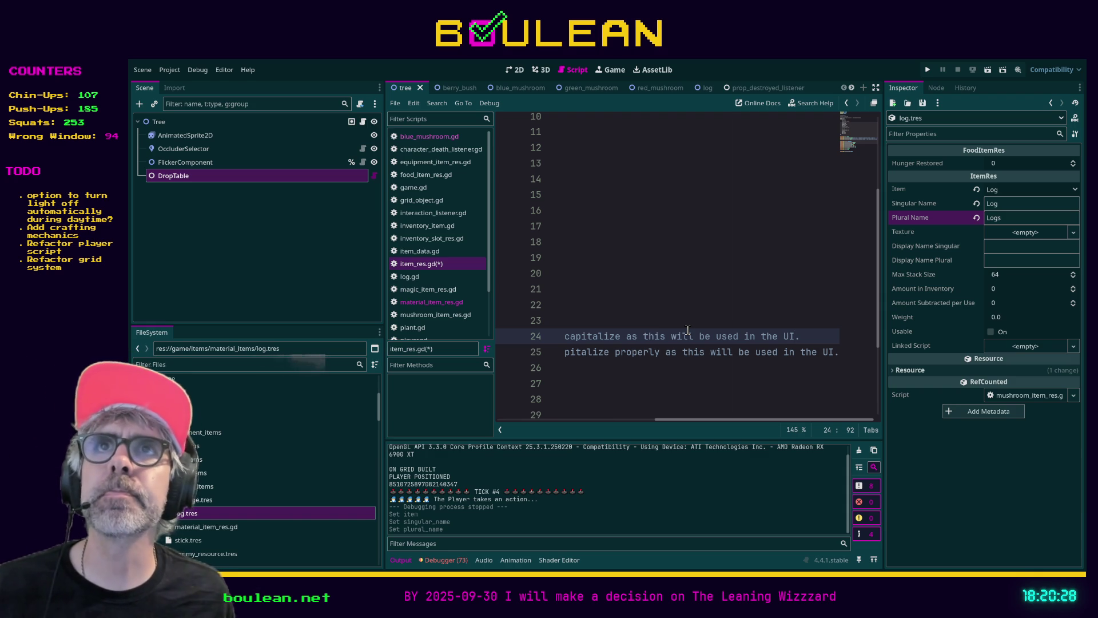
click(658, 337)
key(ctrl+s)
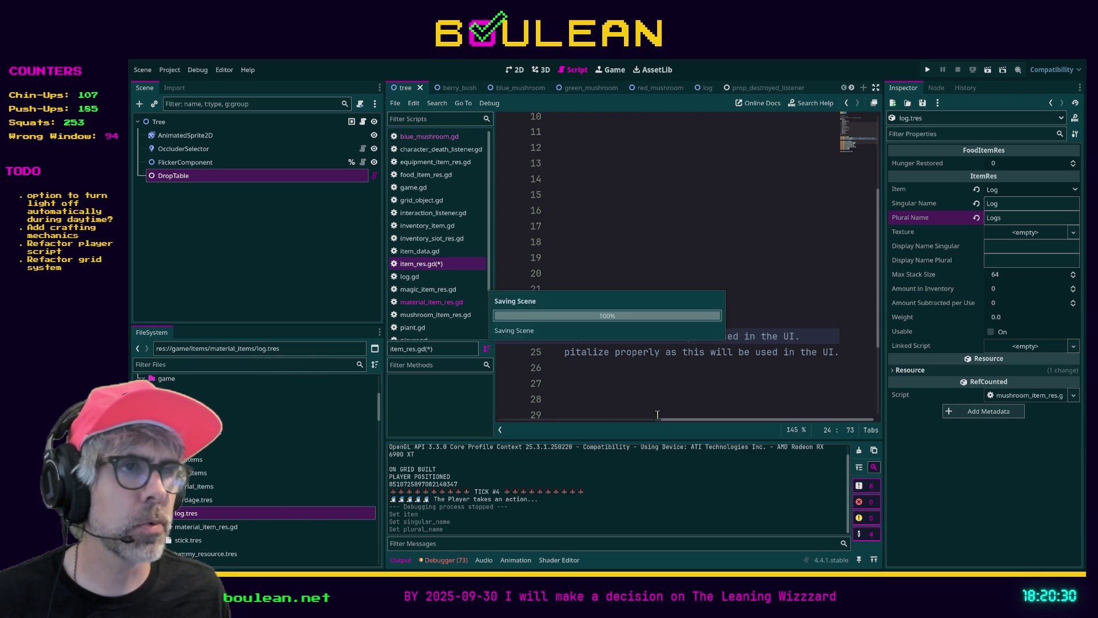
Filter the FileSystem file list by 'Log'
drag(669, 421, 493, 414)
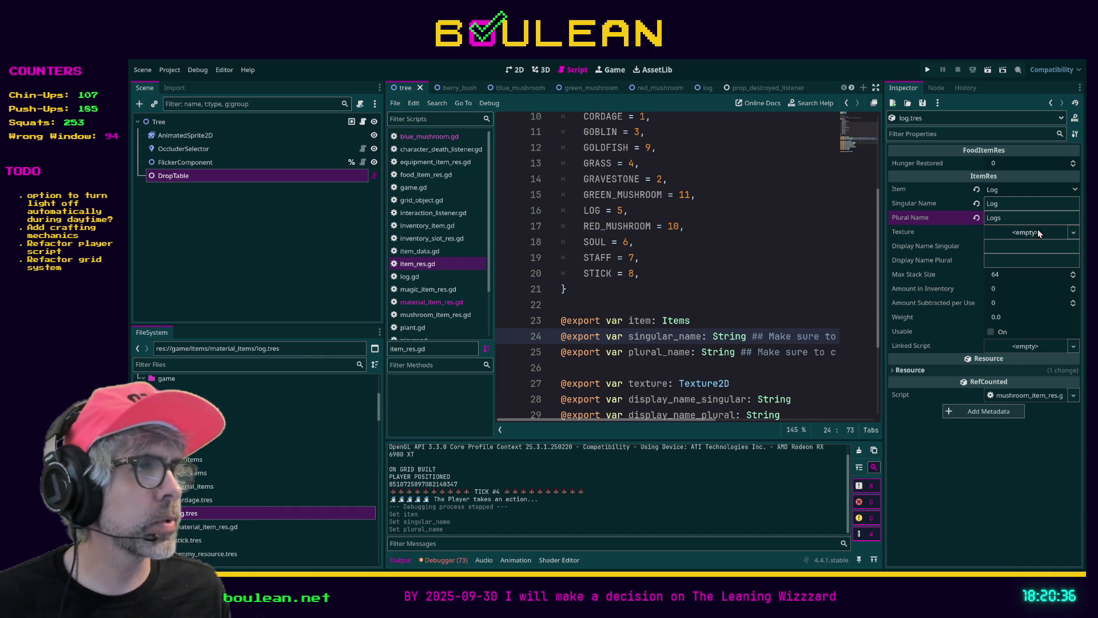
click(201, 366)
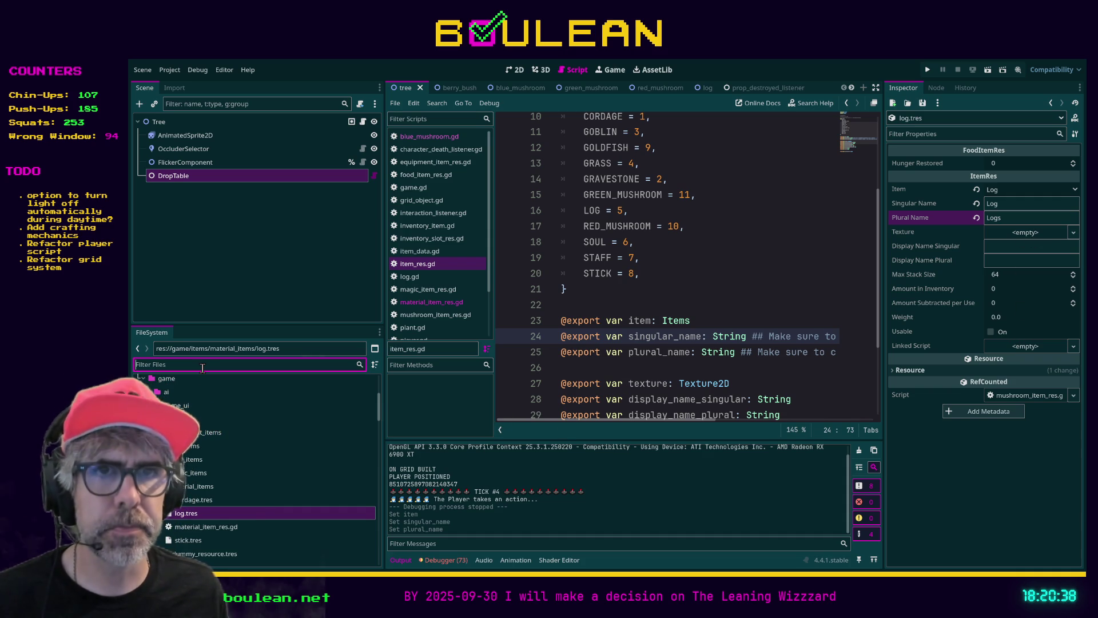
text(Log)
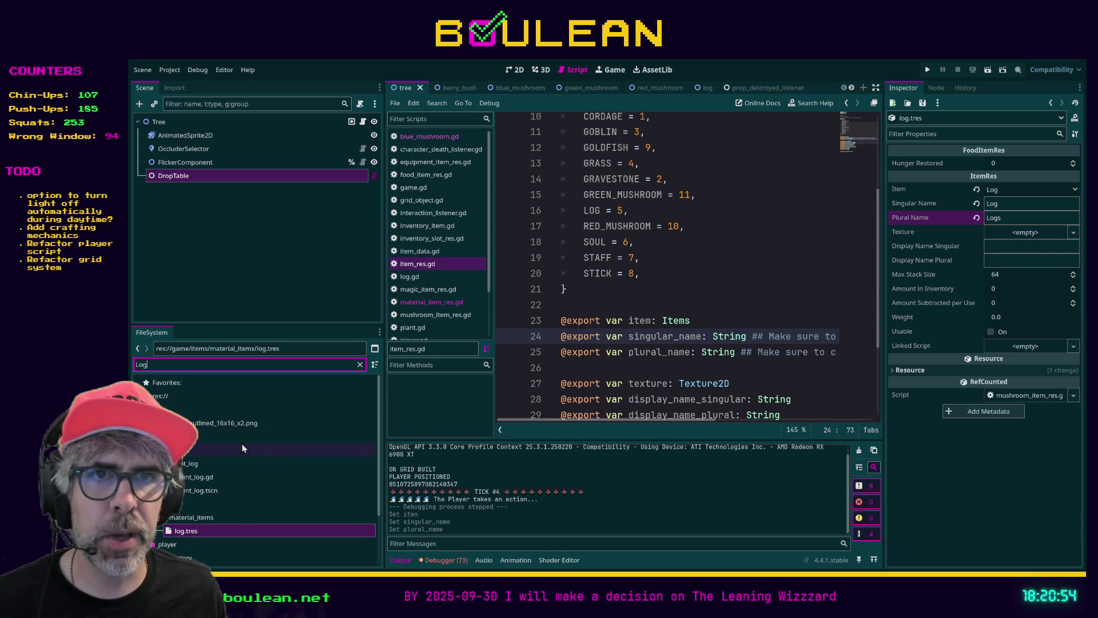
click(201, 426)
mouse_move(201, 423)
mouse_down()
mouse_move(1007, 303)
mouse_move(1013, 239)
mouse_up()
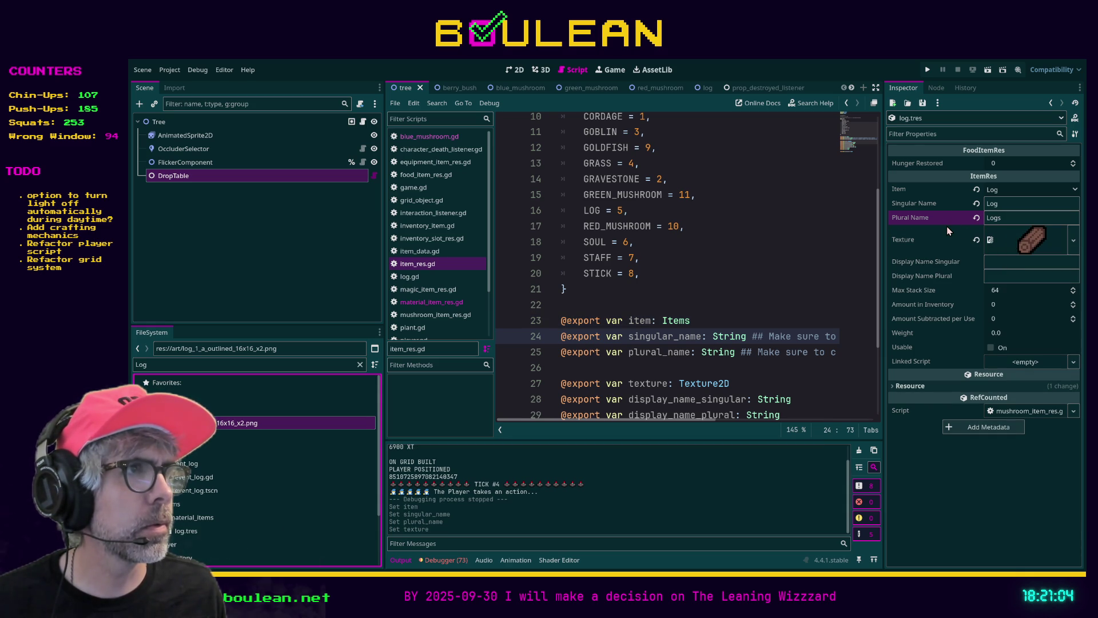
scroll(766, 285, down, 3)
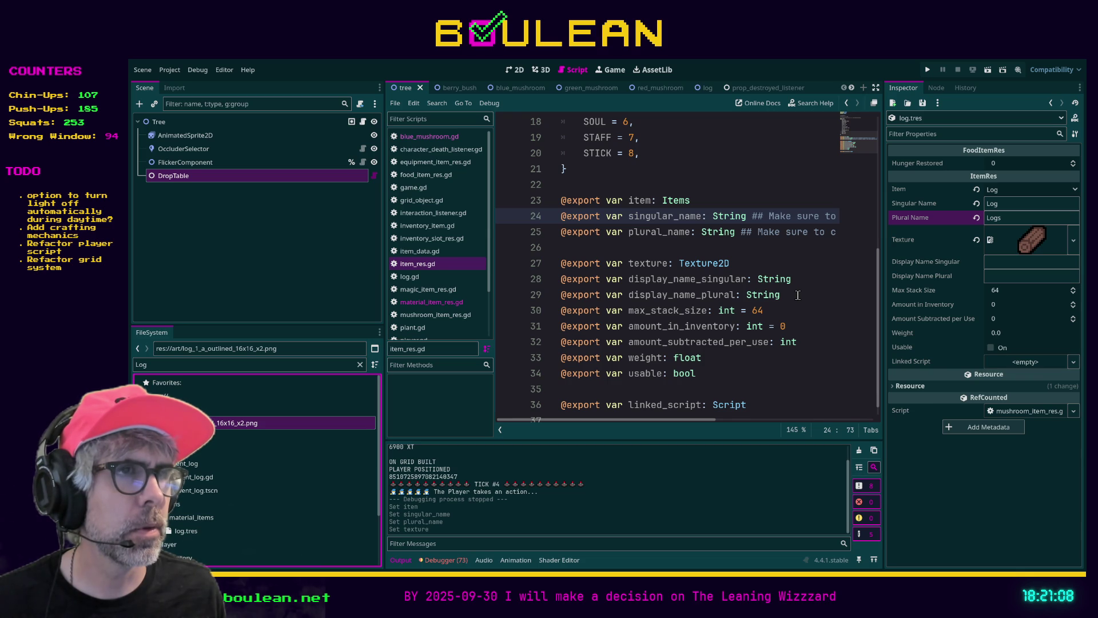
Delete the display_name_singular and display_name_plural exports and rename singular_name to name_singular
drag(798, 295, 544, 284)
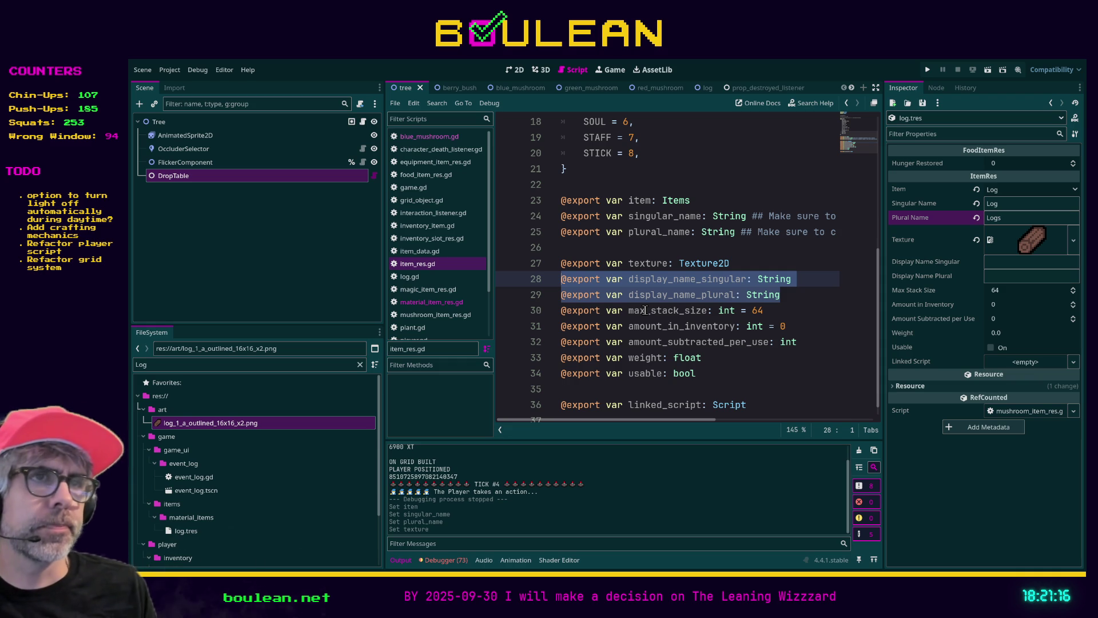
key(BackSpace)
key(BackSpace)
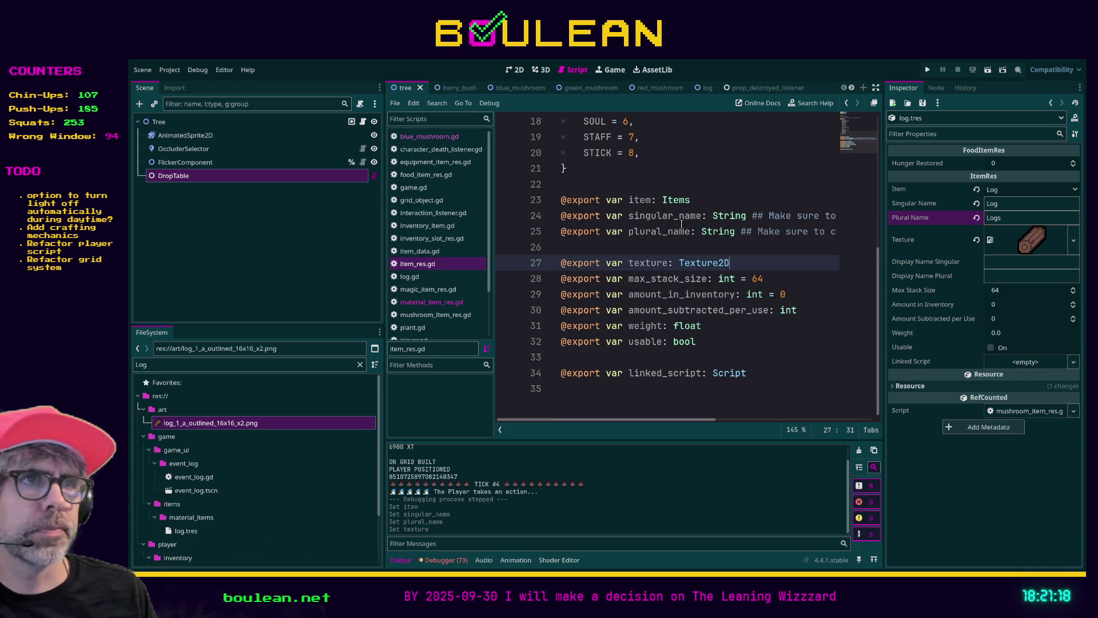
click(680, 216)
double_click(637, 216)
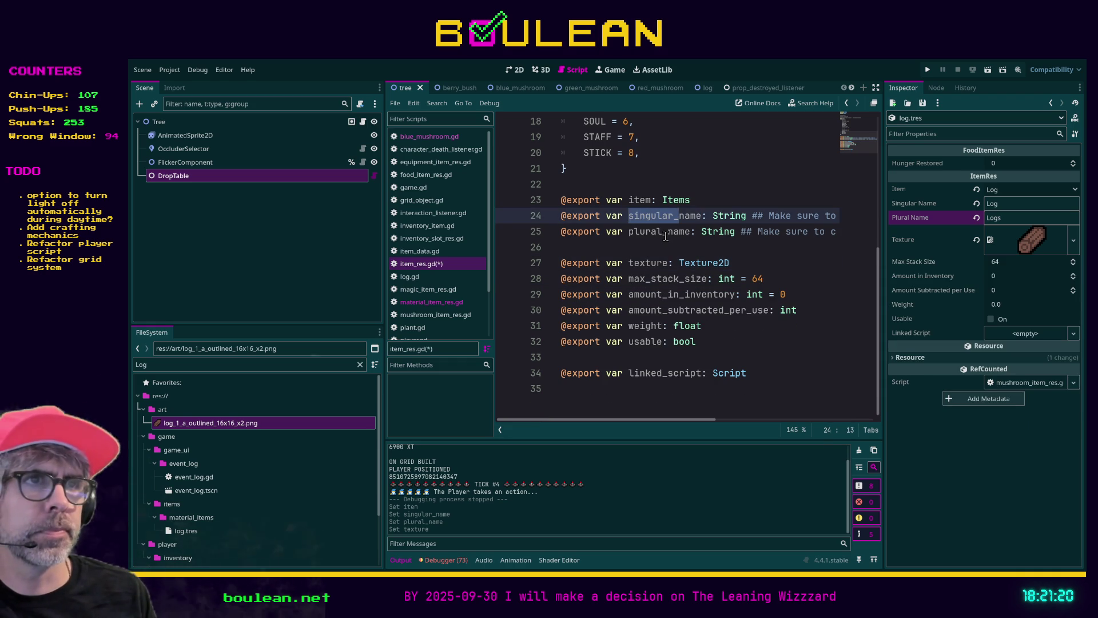
text(name_singular)
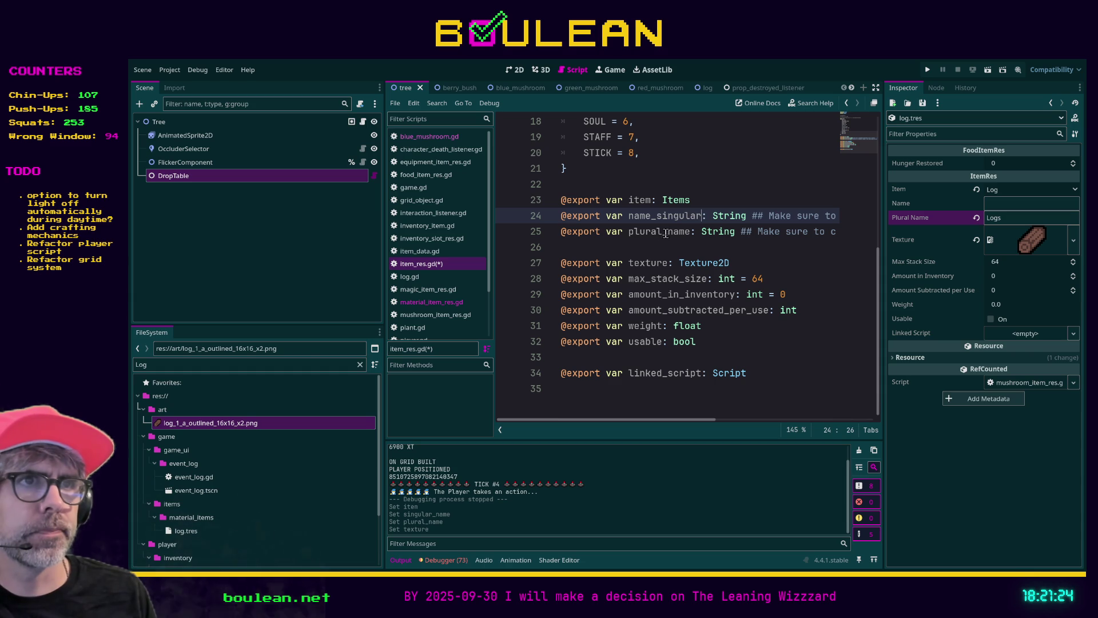
Rename the plural_name export variable to name_plural
drag(667, 232, 633, 233)
key(BackSpace)
key(BackSpace)
key(End)
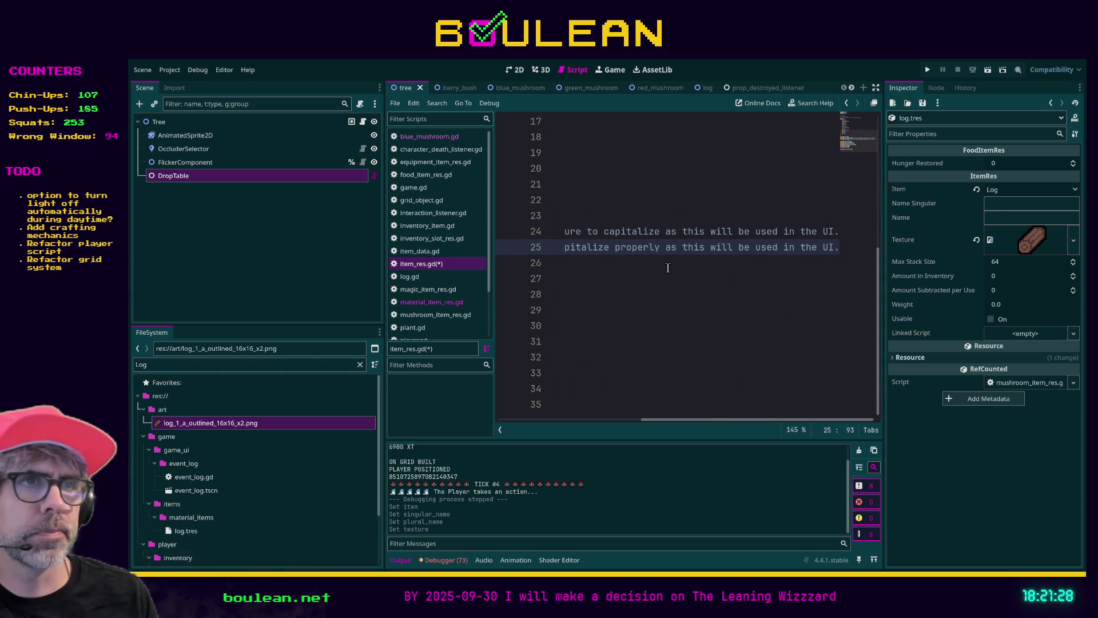
key(Home)
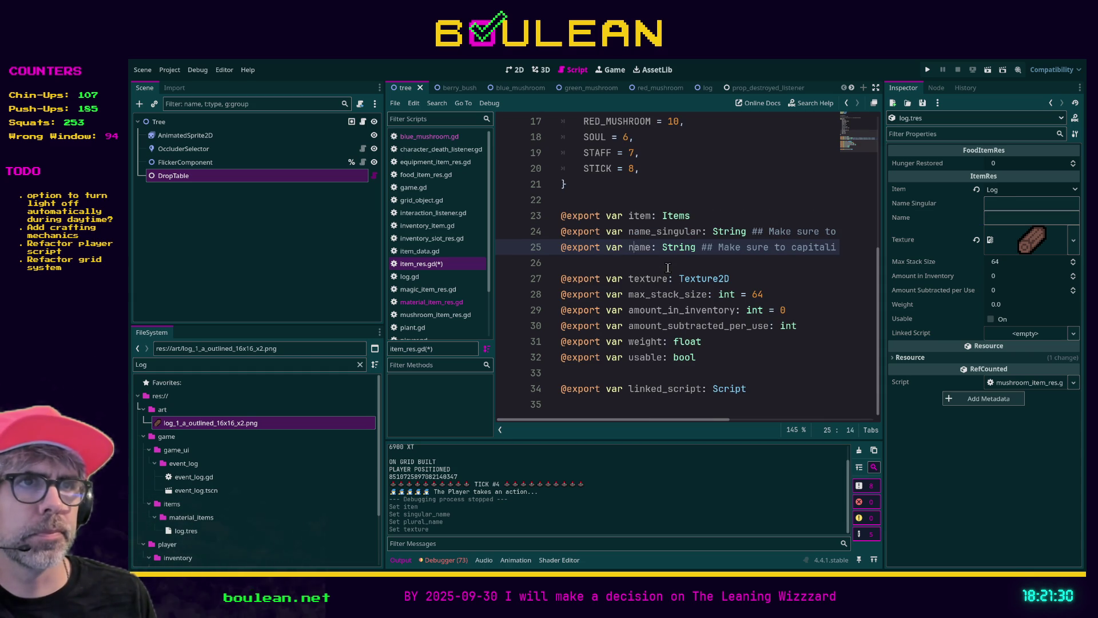
text(_plural)
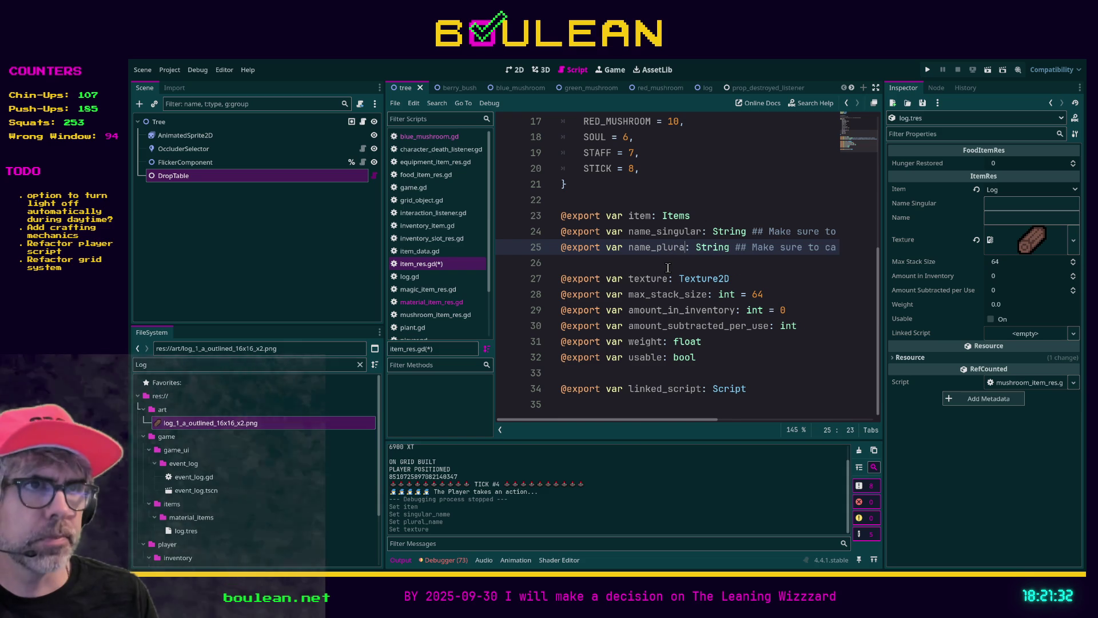
key(End)
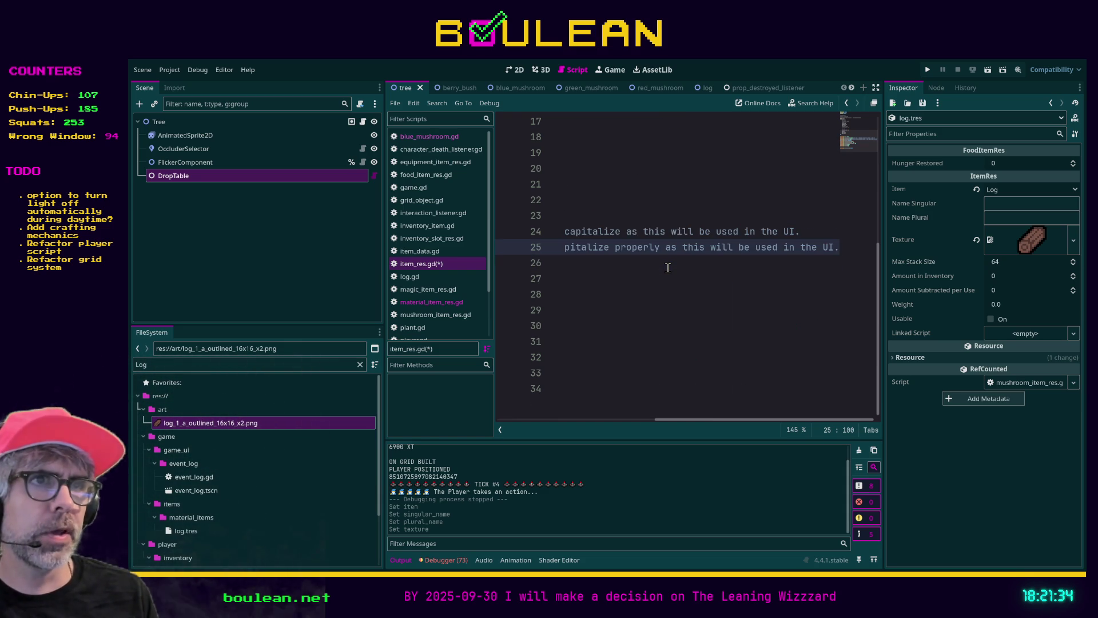
key(Home)
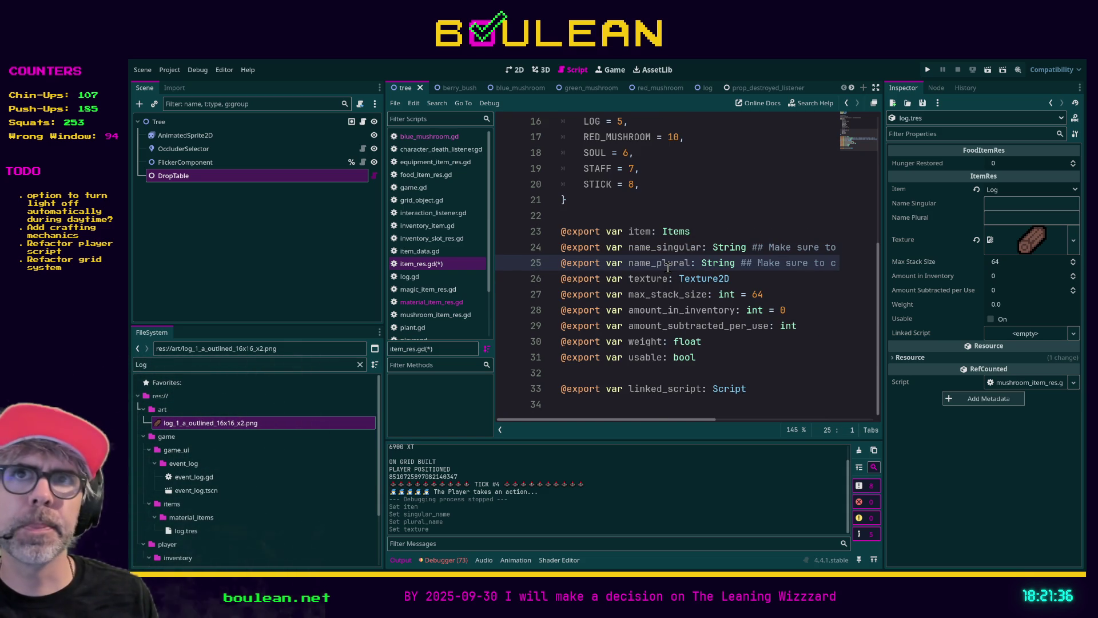
key(Down)
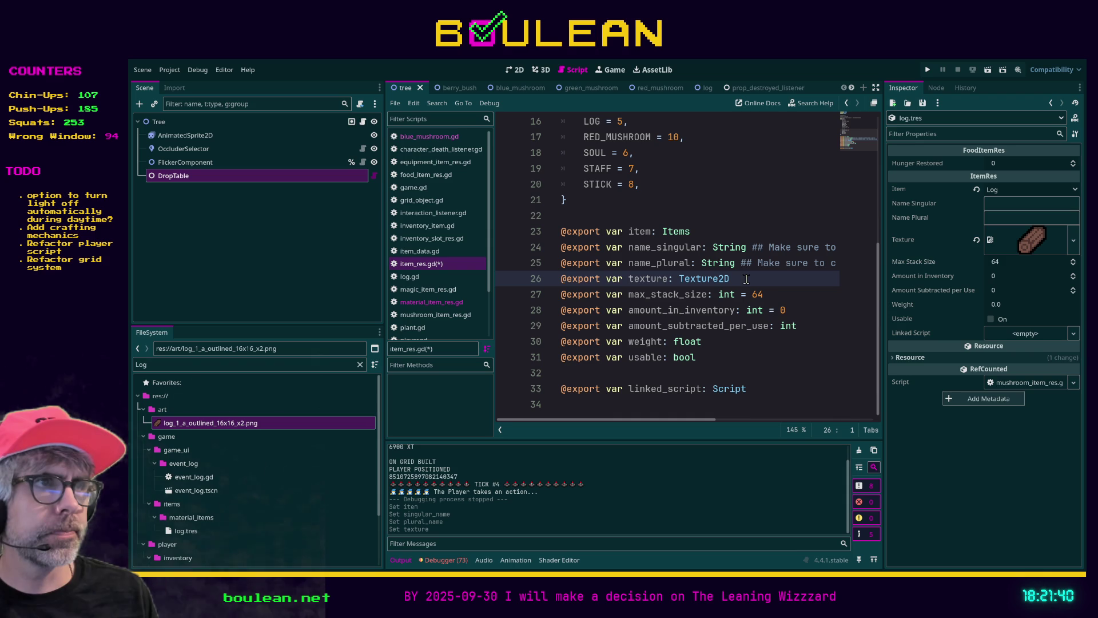
click(1023, 245)
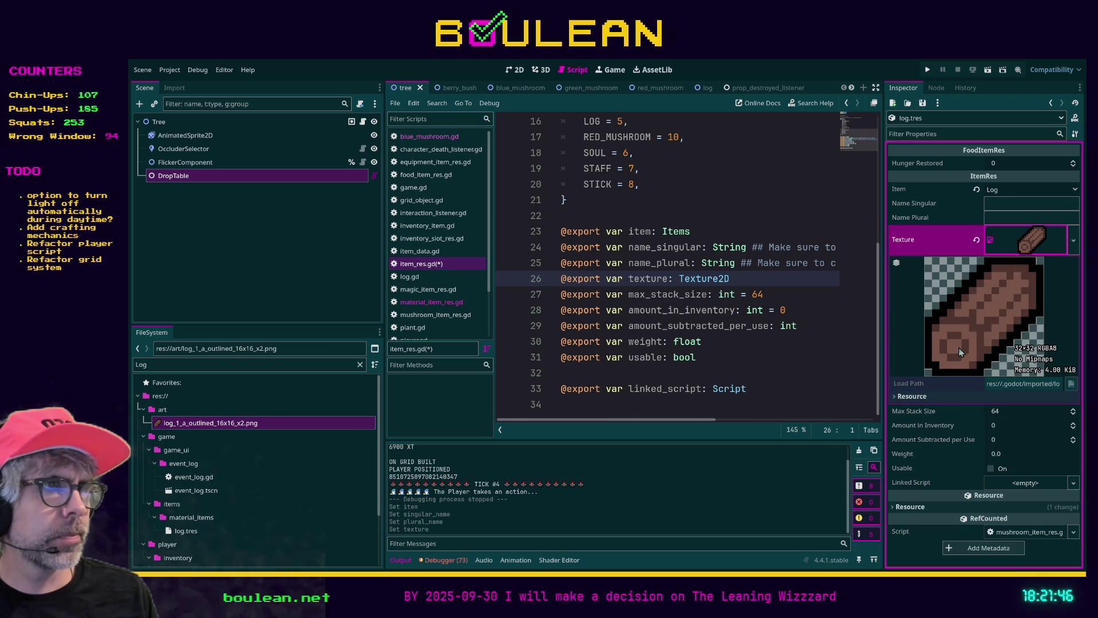
click(895, 396)
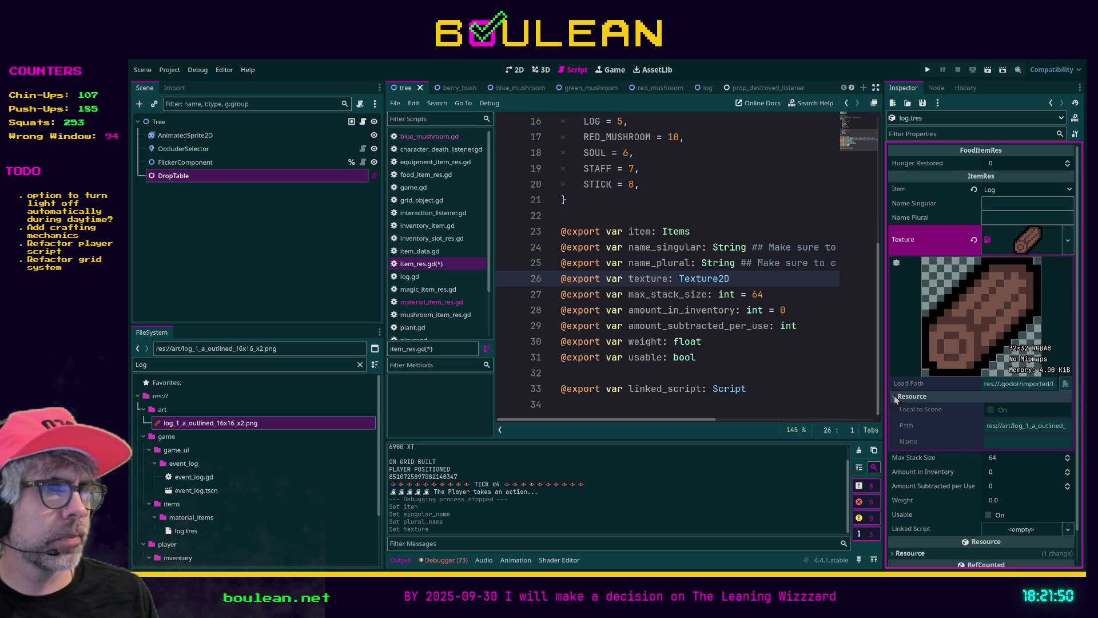
click(894, 396)
click(1040, 249)
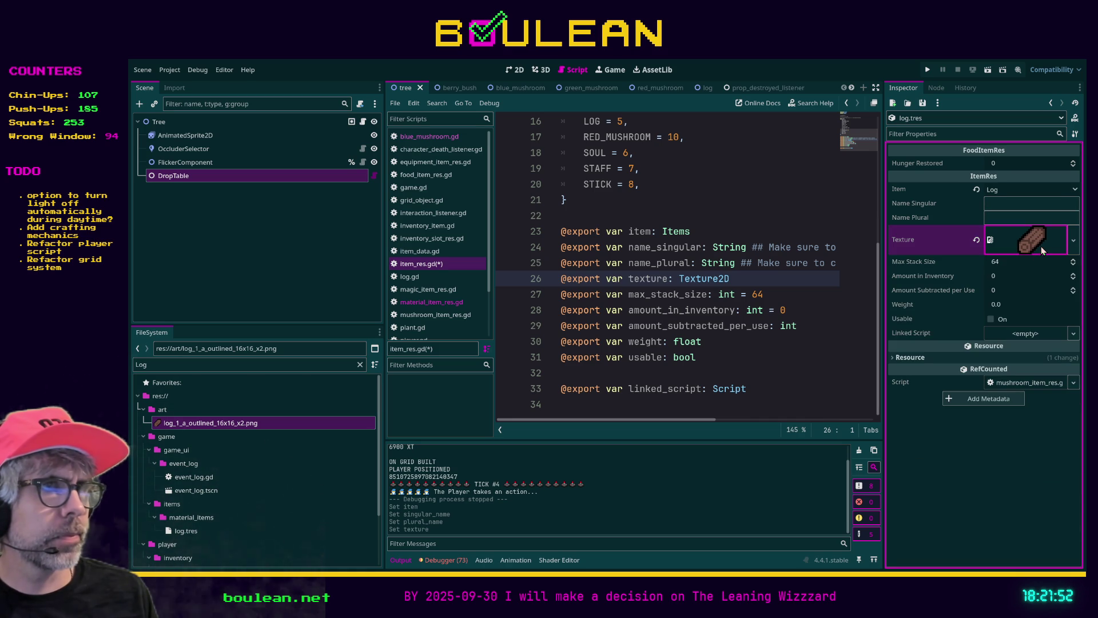
click(767, 297)
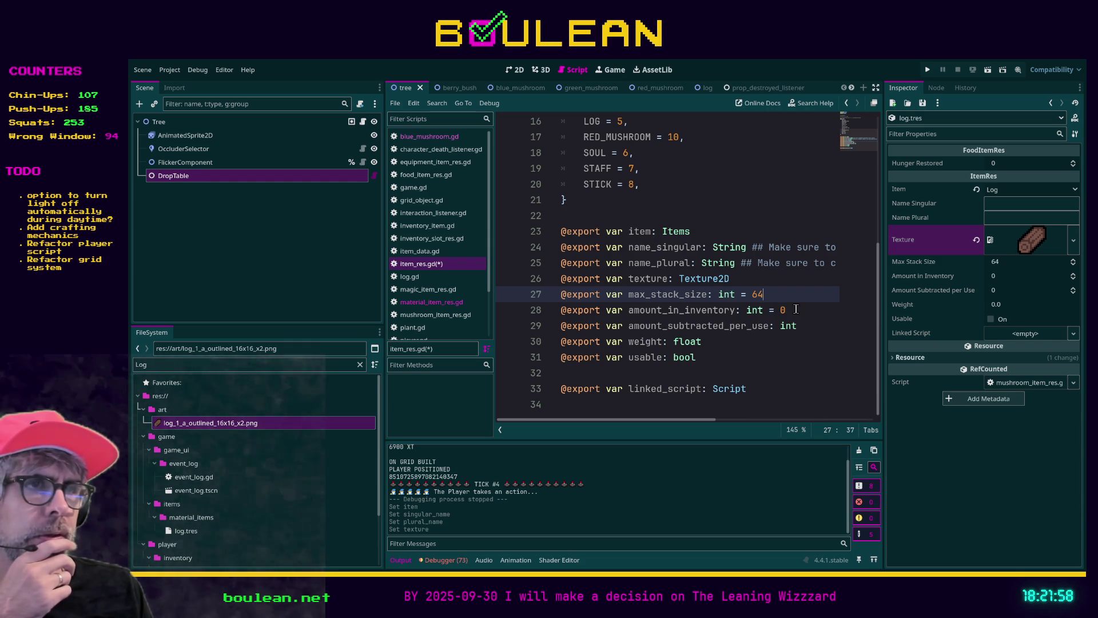
Append the comment '## 2025-09-25 - Do we need this?' to the amount_subtracted_per_use export line
click(795, 311)
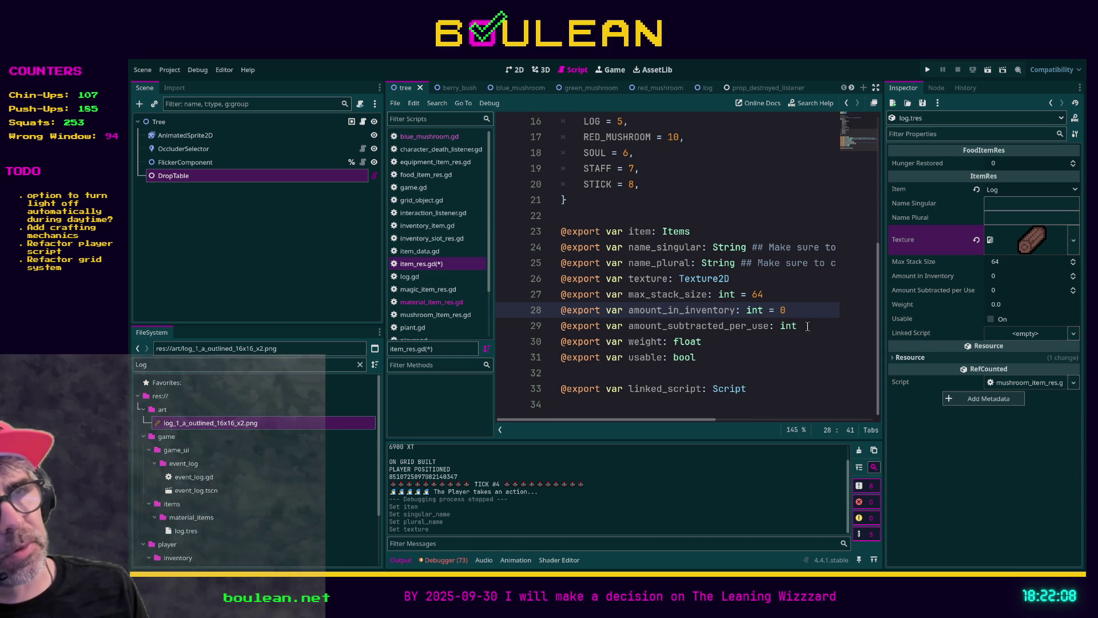
click(805, 326)
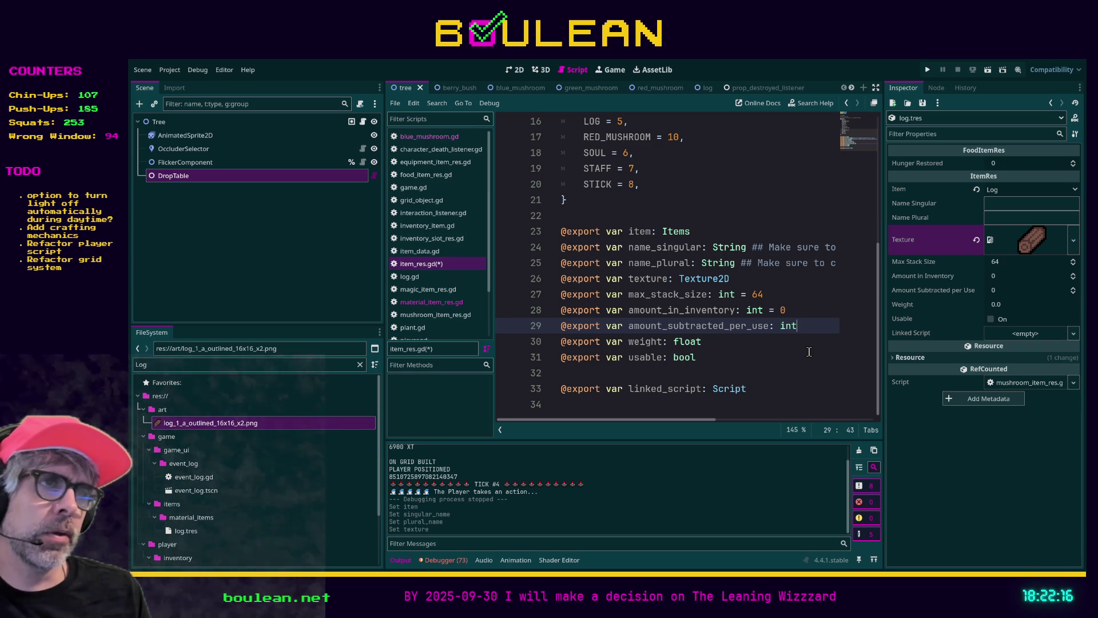
text(## Do )
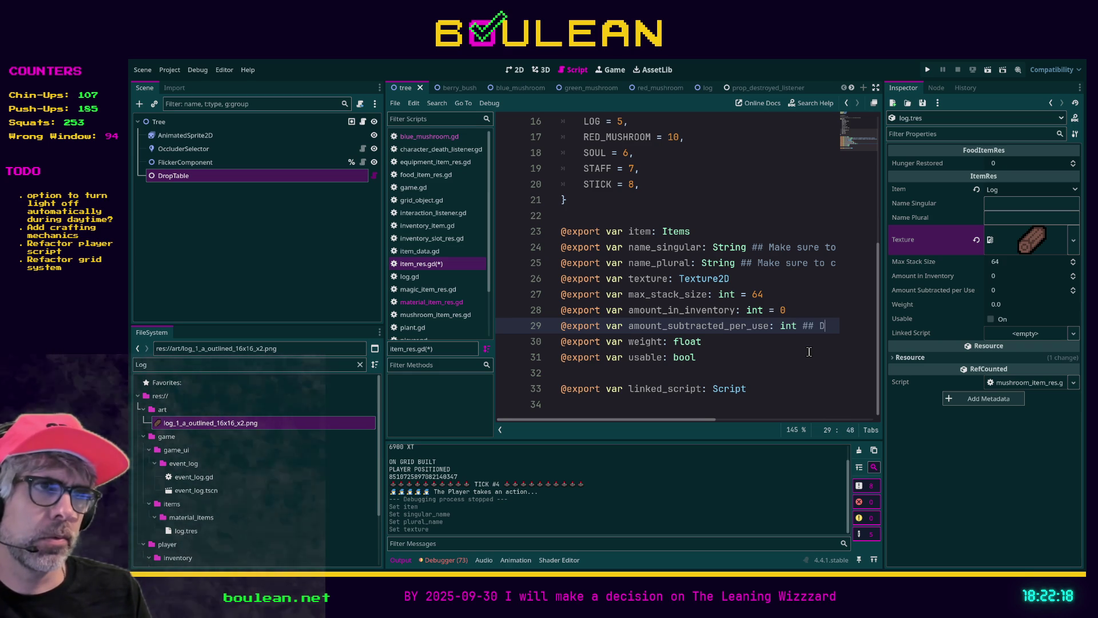
text(w)
key(BackSpace)
key(BackSpace)
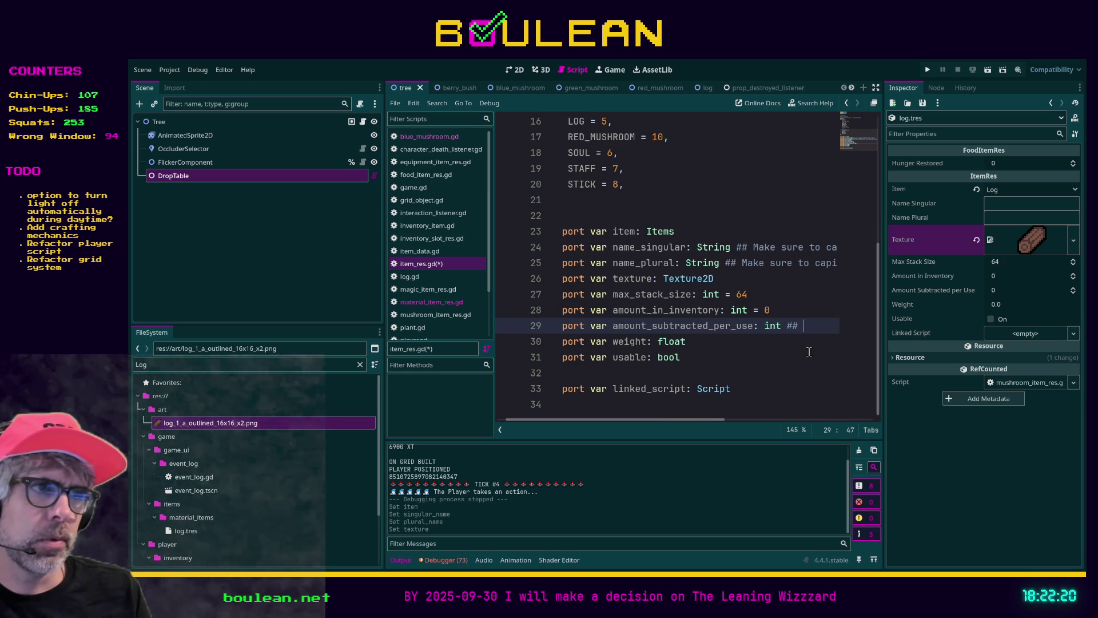
text(2025-09-25 )
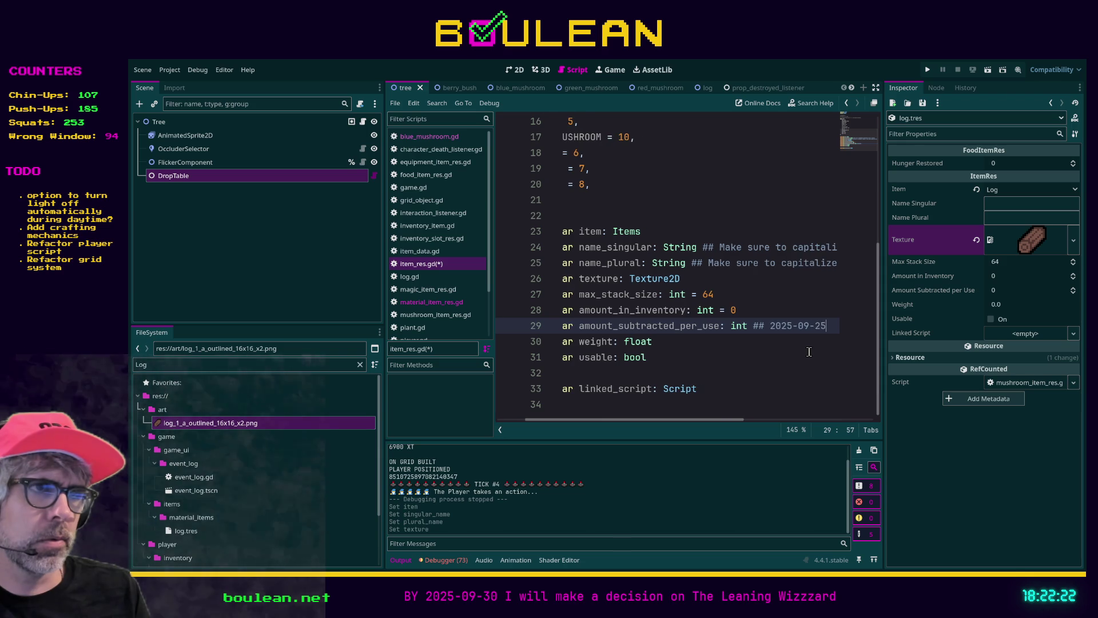
text(- Do we ne)
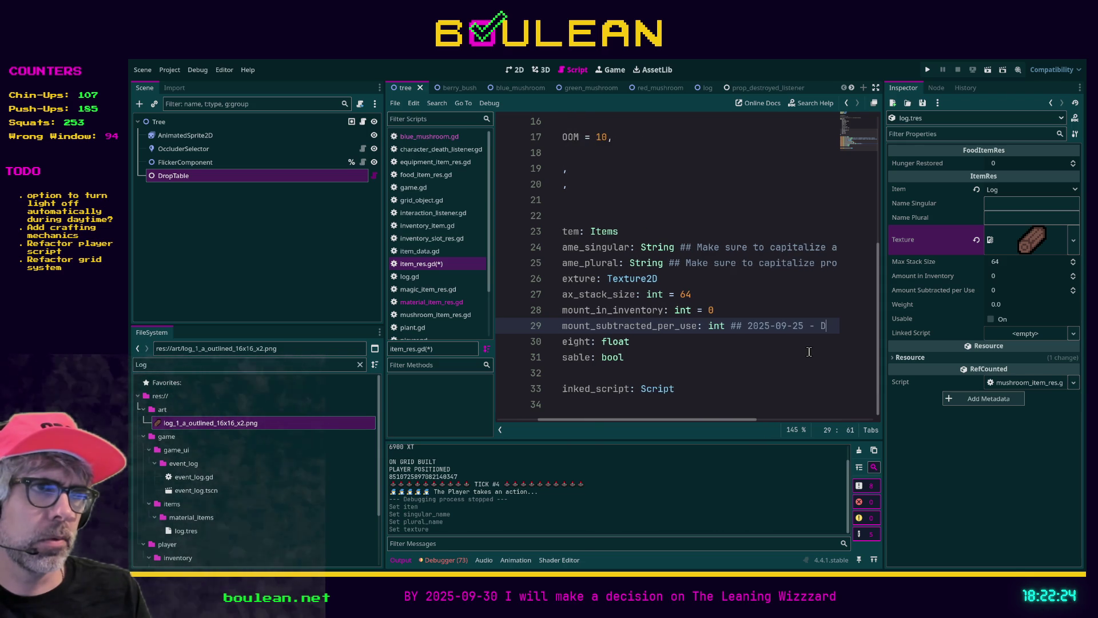
text(ed this?)
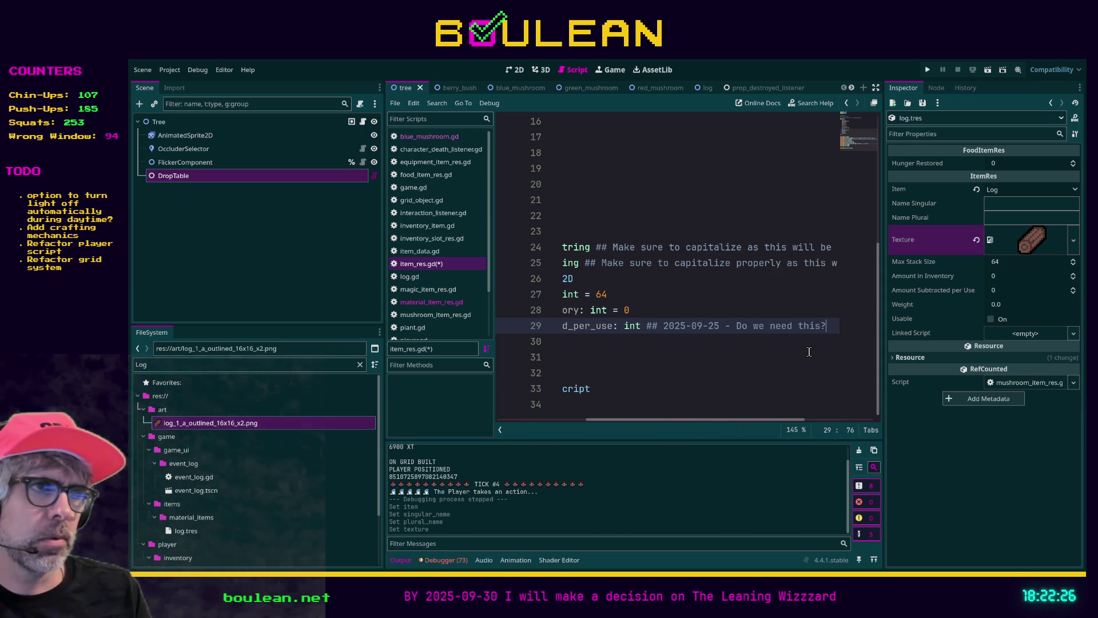
key(Home)
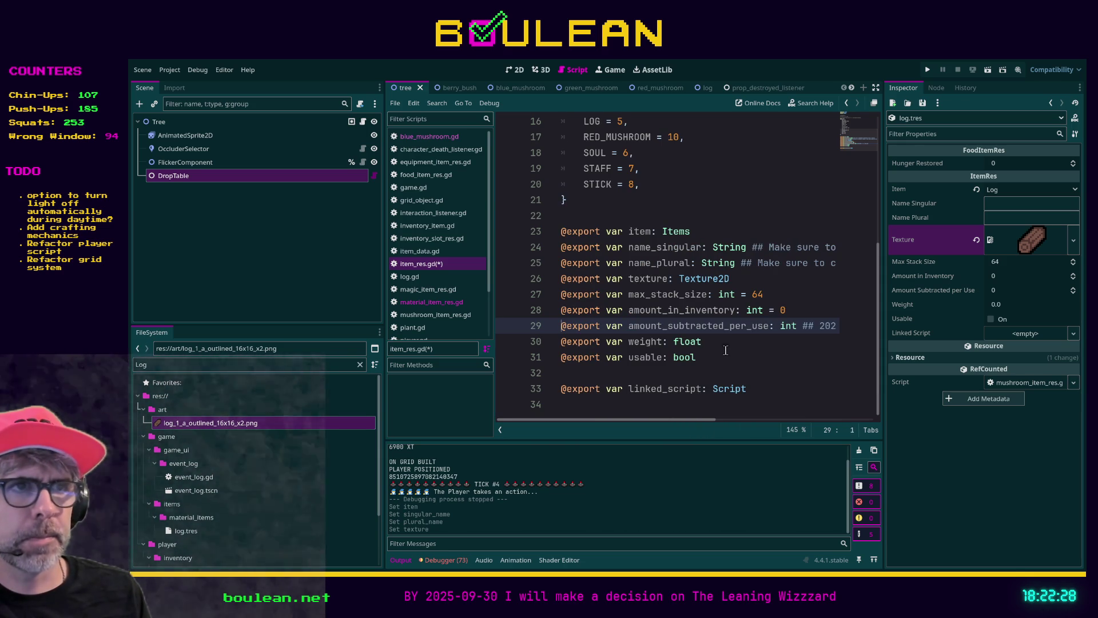
click(731, 343)
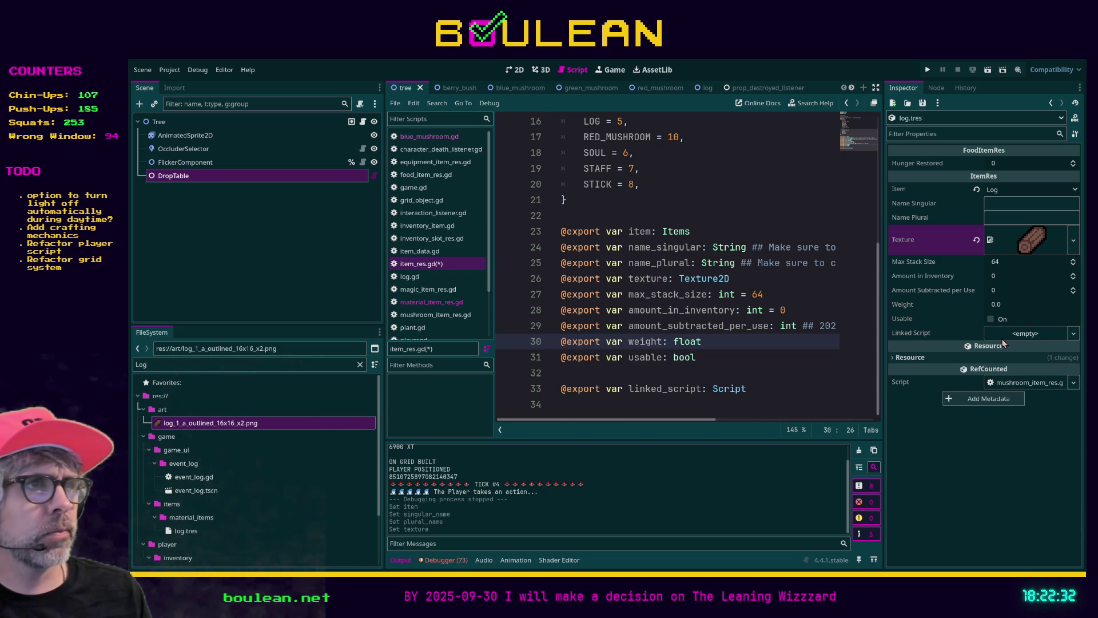
Set the log's Weight to 1.0 in the Inspector
click(1006, 306)
text(1)
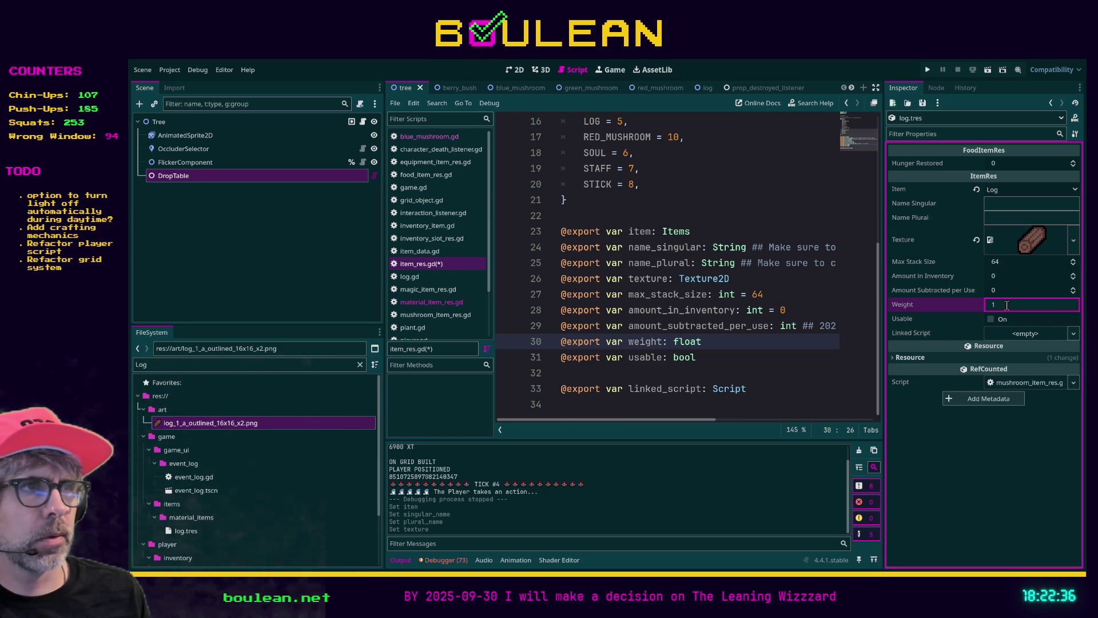
key(Return)
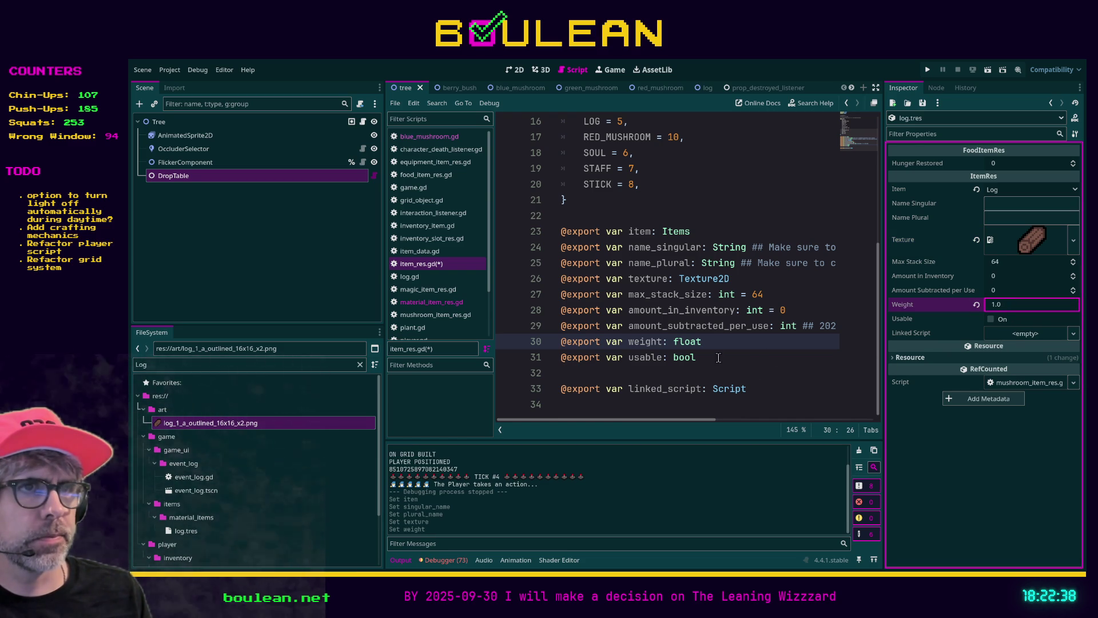
Move the amount_subtracted_per_use export line below the usable export
click(713, 325)
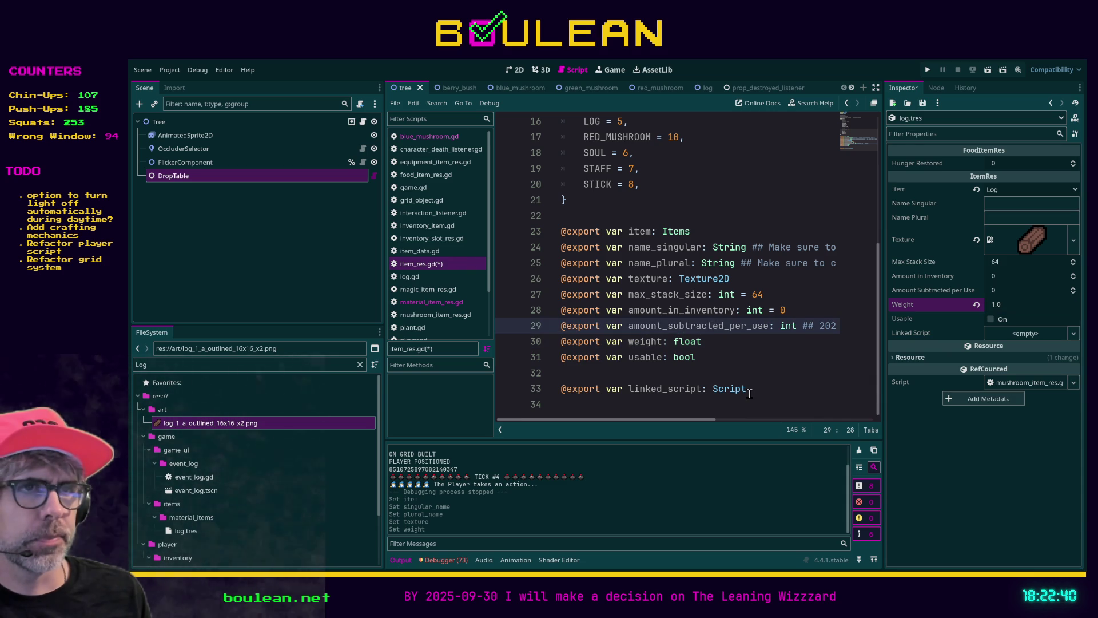
key(alt+Down)
key(alt+Down)
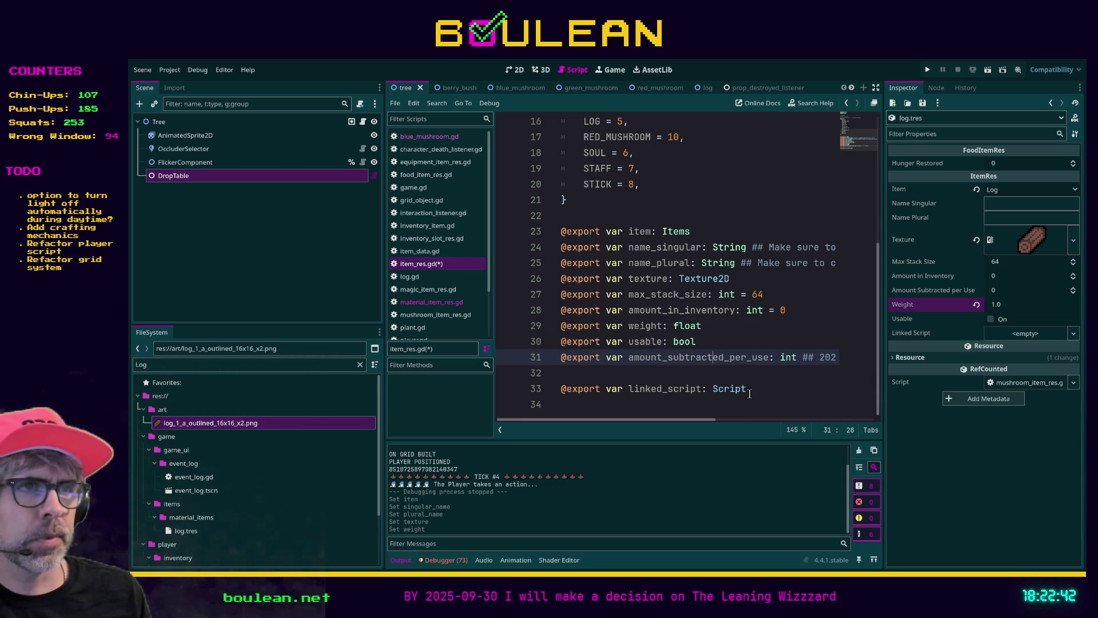
key(Right)
key(Right)
key(Right)
key(Right)
key(Right)
key(Right)
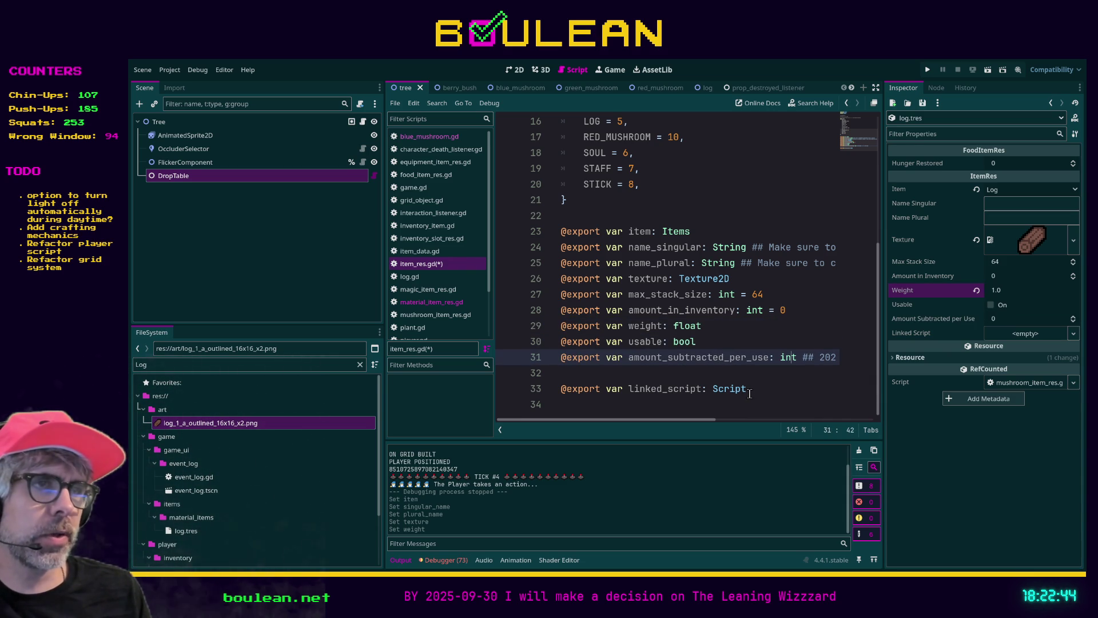
key(shift+End)
key(ctrl+c)
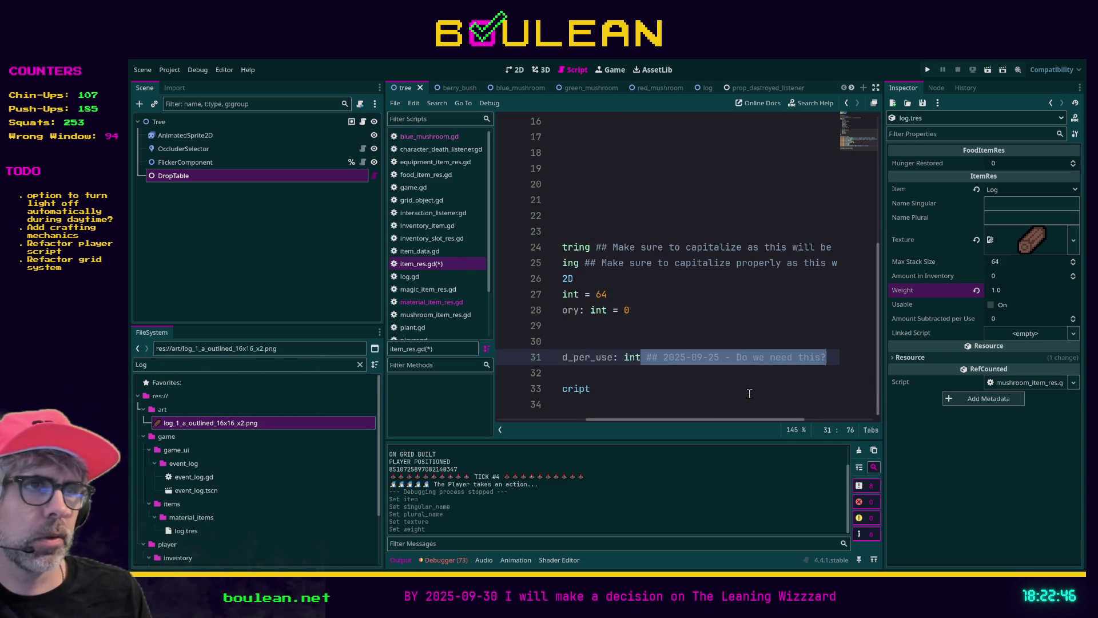
key(Up)
Paste the dated comment onto usable and add 'here' to both comments: 'Do we need this here?'
scroll(749, 394, left, 3)
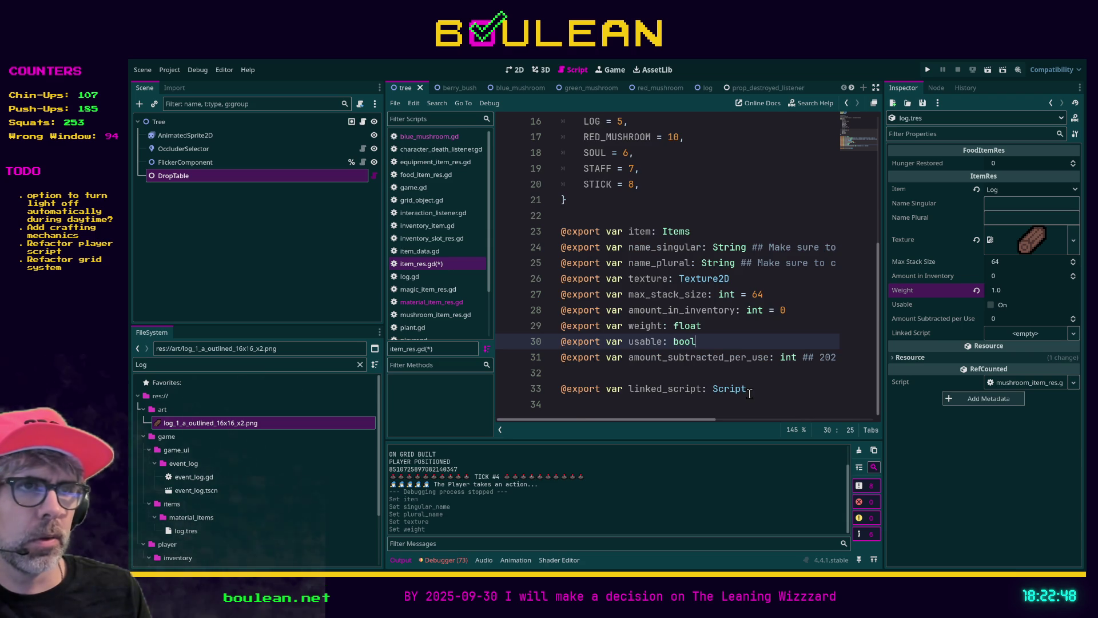
key(ctrl+v)
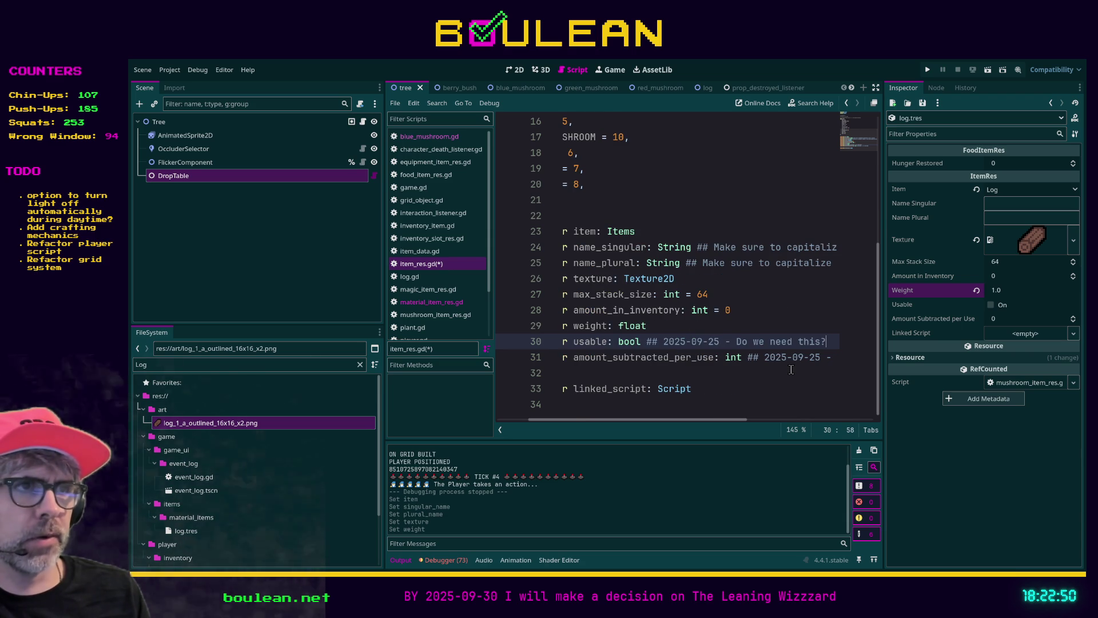
key(Left)
text(here)
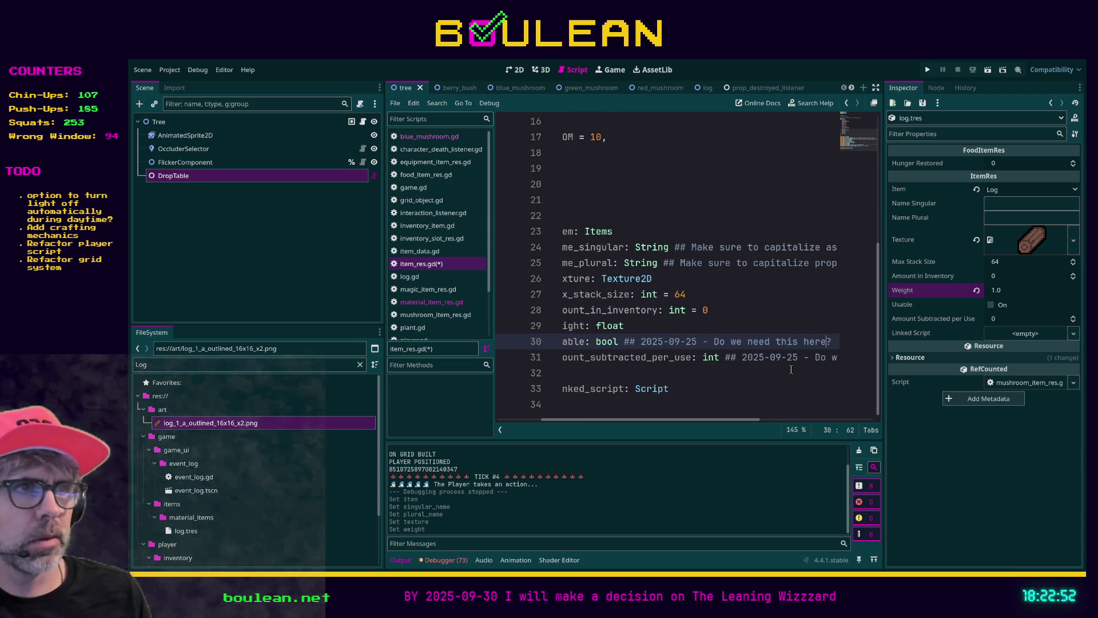
key(Down)
key(End)
key(Left)
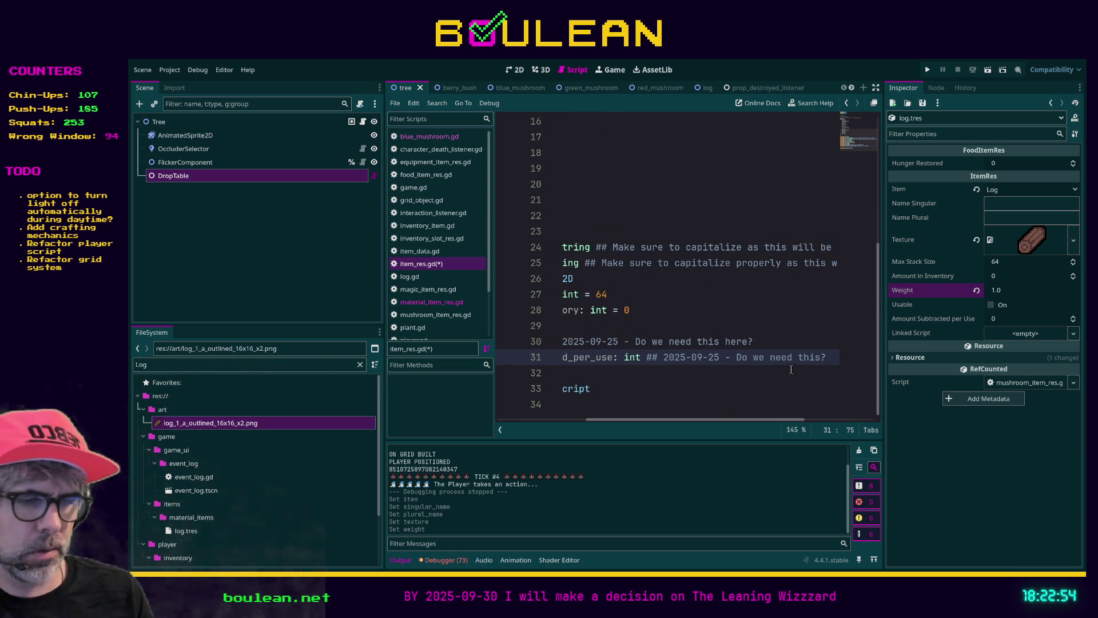
text(here)
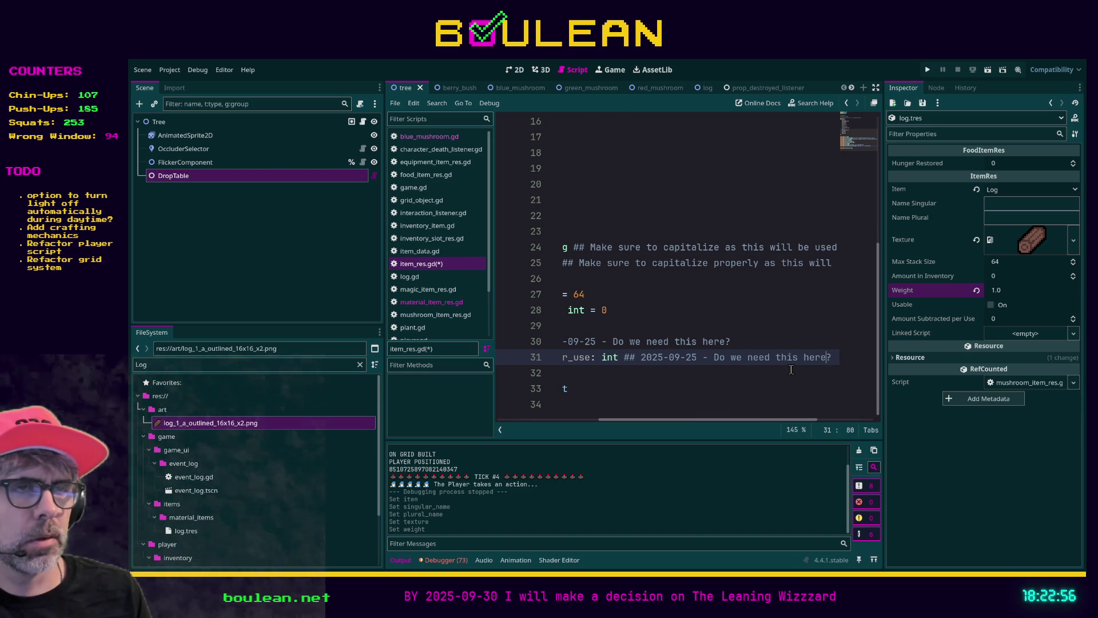
key(Home)
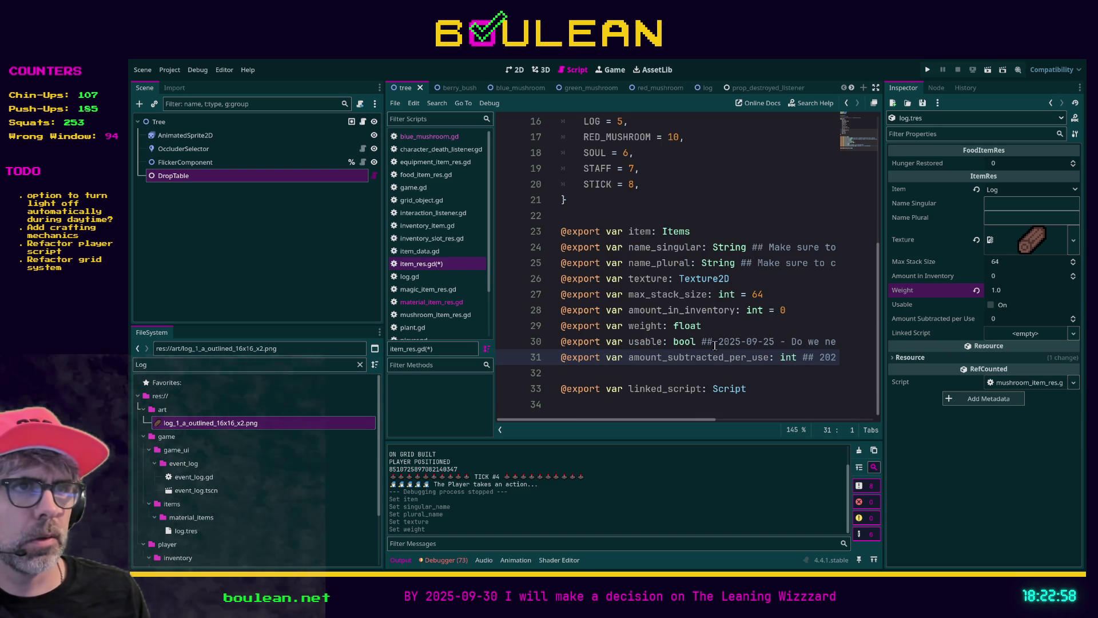
Save item_res.gd
click(720, 341)
click(726, 327)
key(ctrl+s)
click(623, 378)
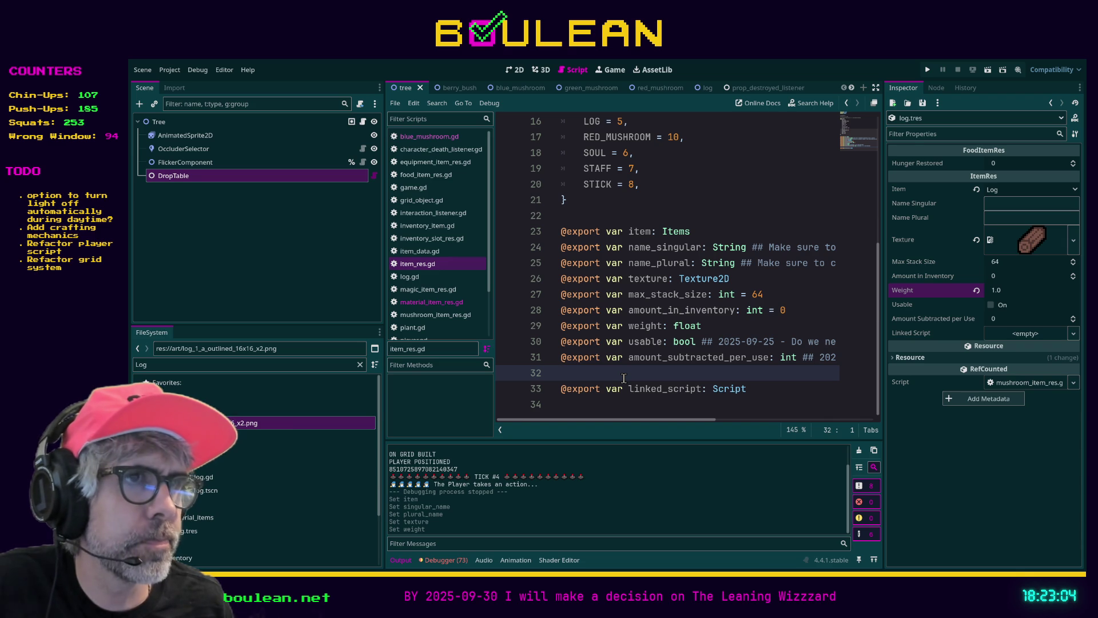
key(BackSpace)
key(Home)
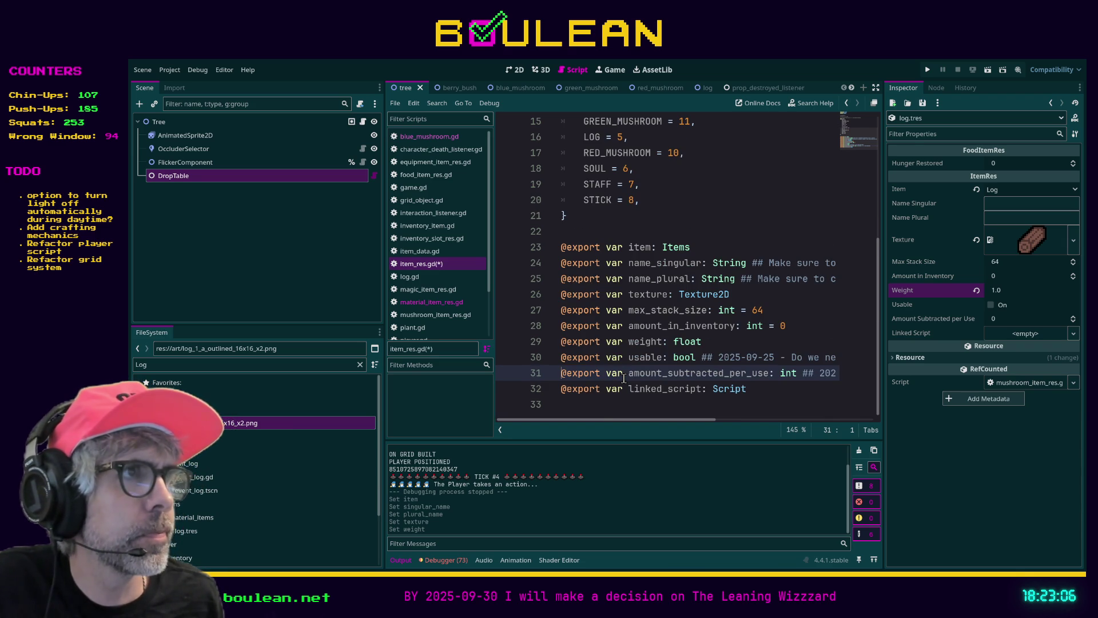
click(578, 234)
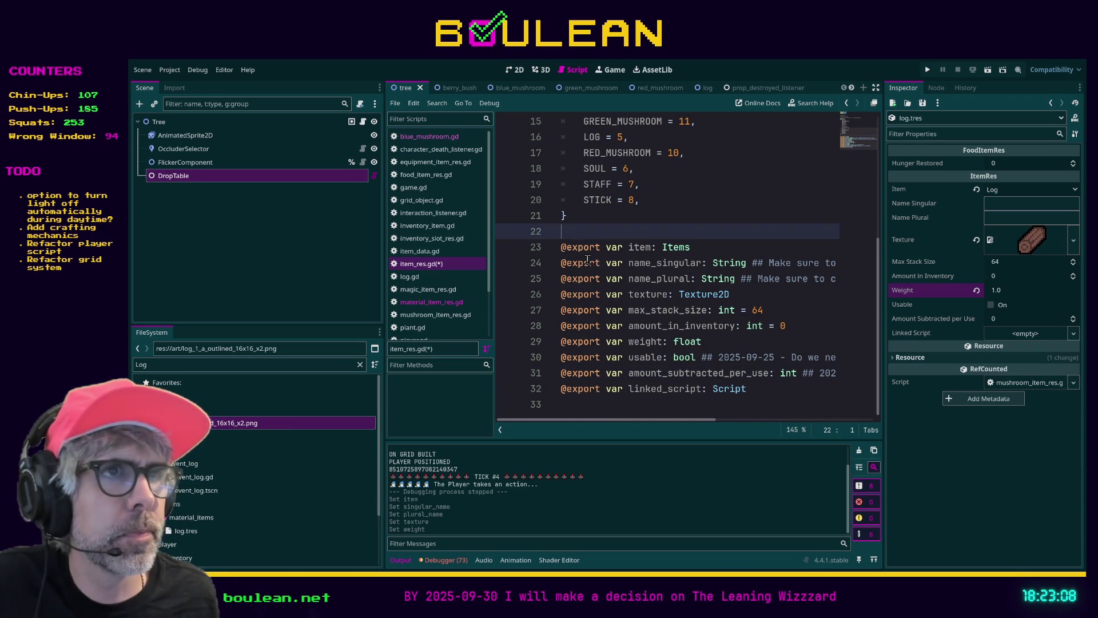
text(xport)
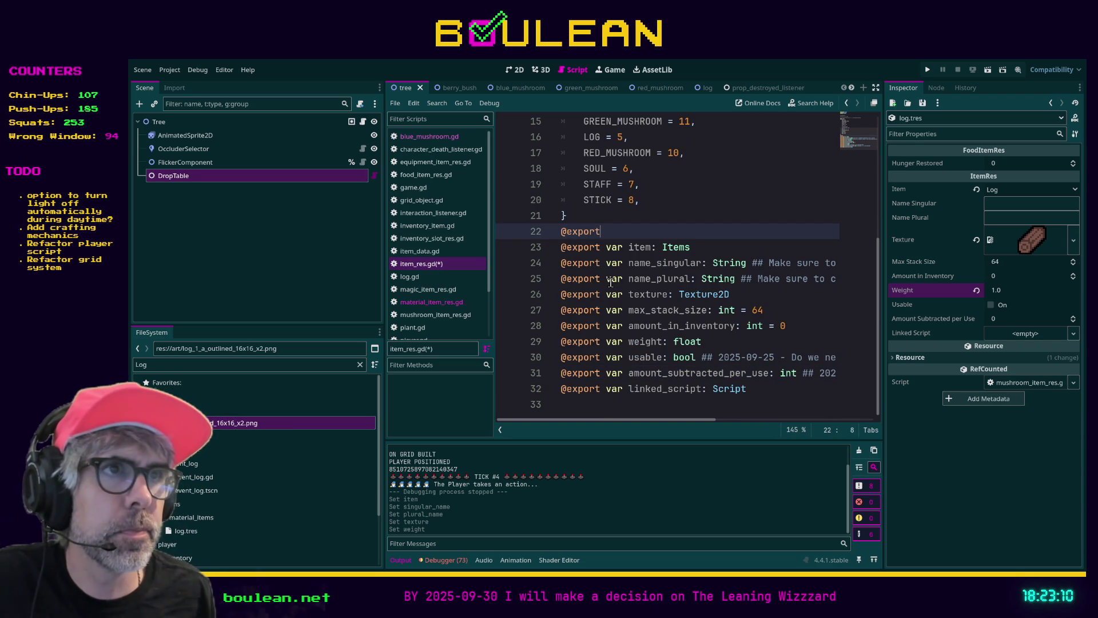
text(g)
key(BackSpace)
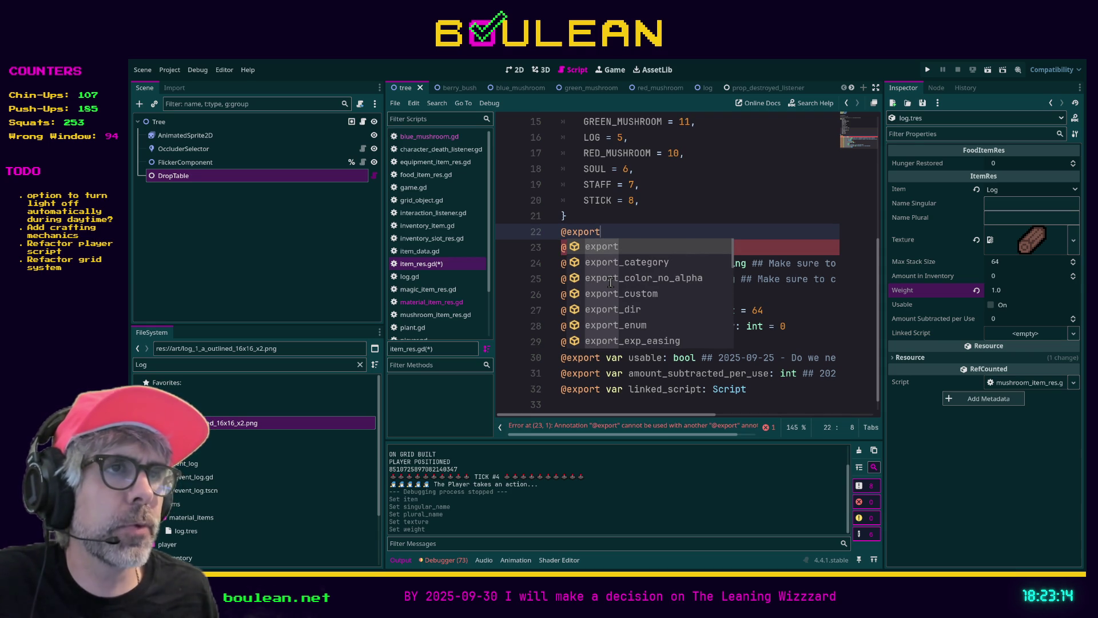
key(Down)
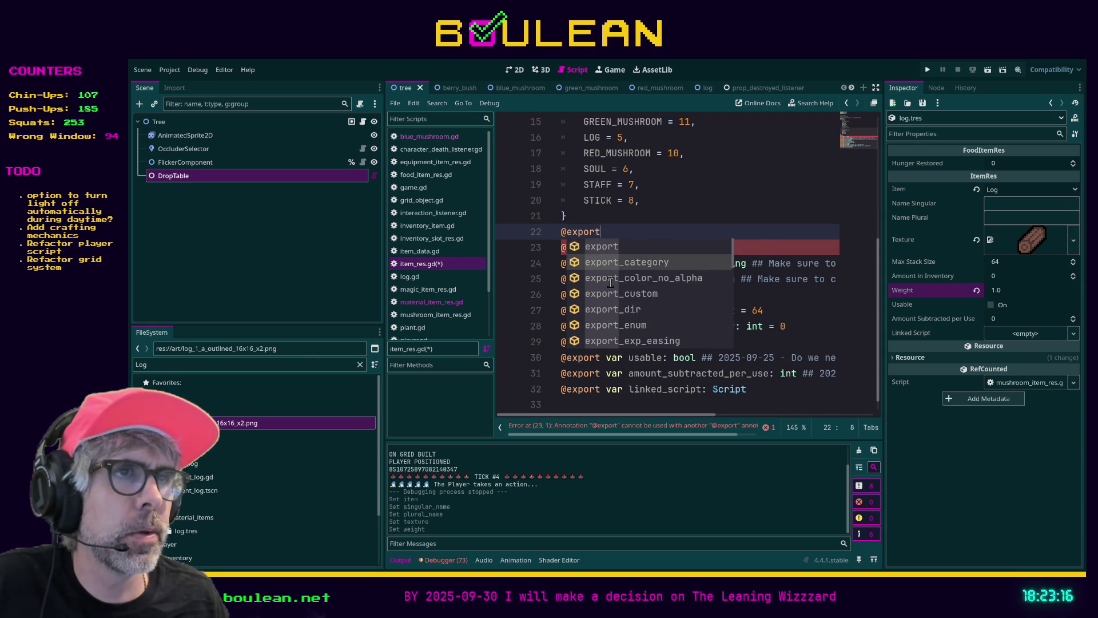
key(Return)
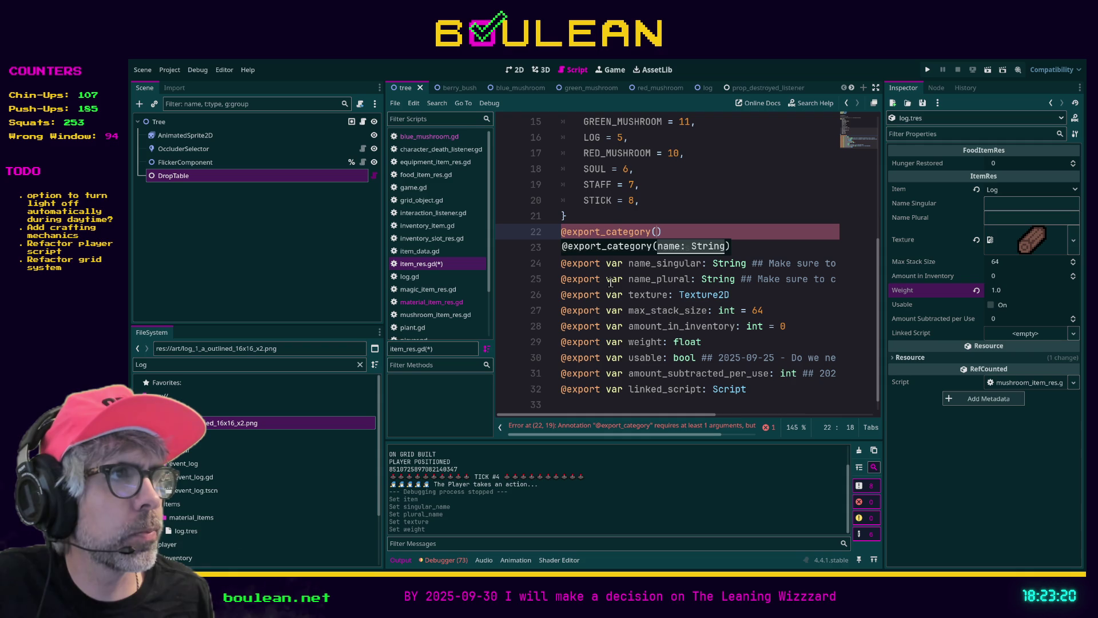
text("Genera)
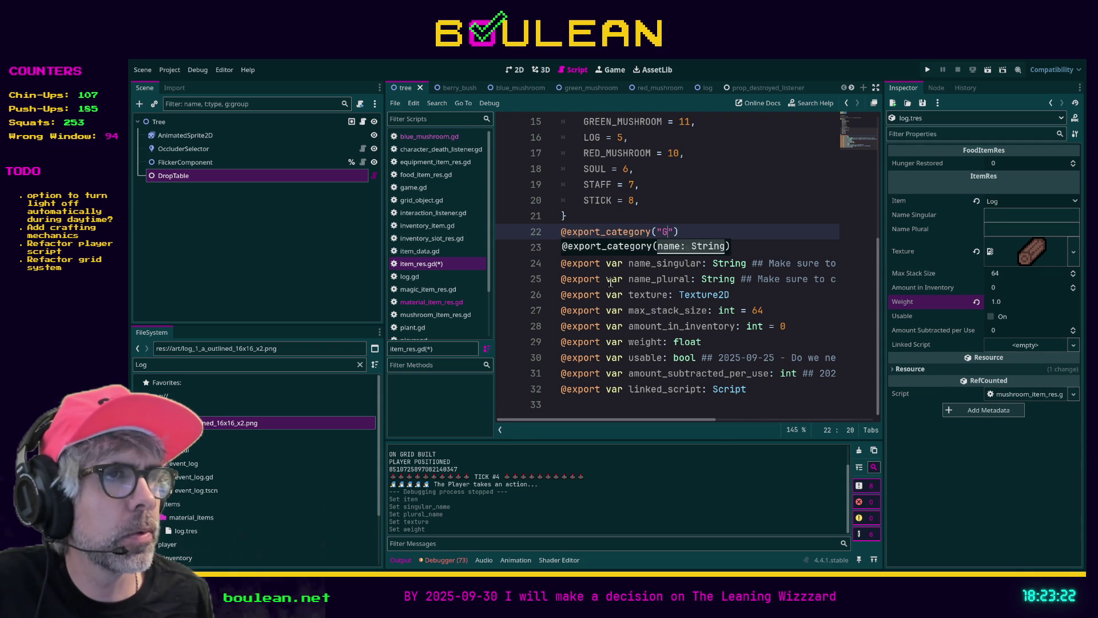
text(l")
key(ctrl+s)
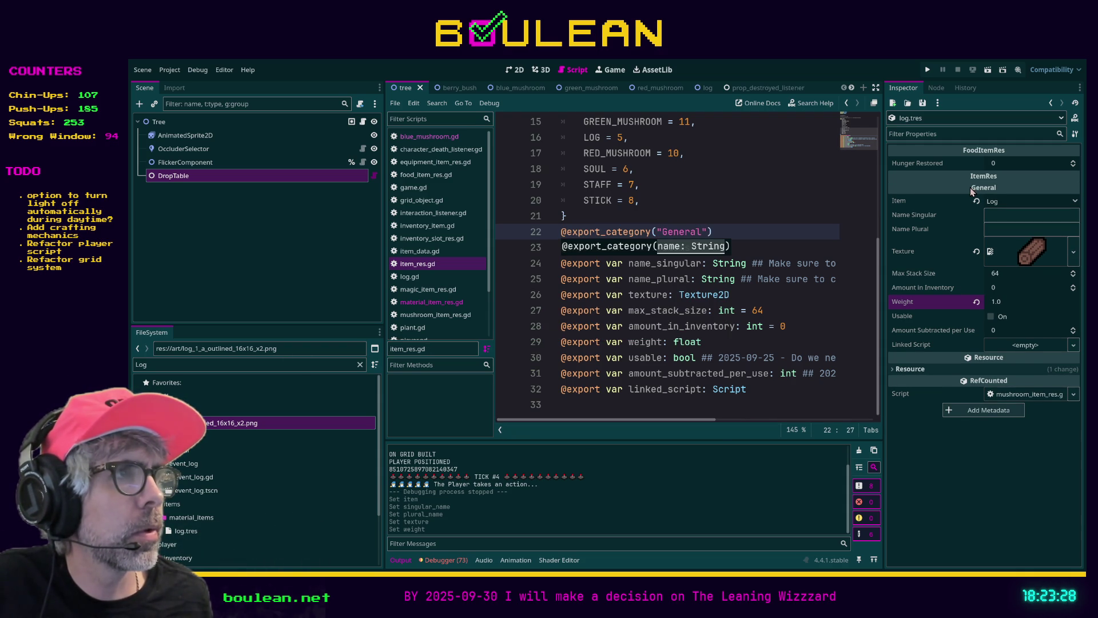
drag(652, 231, 605, 231)
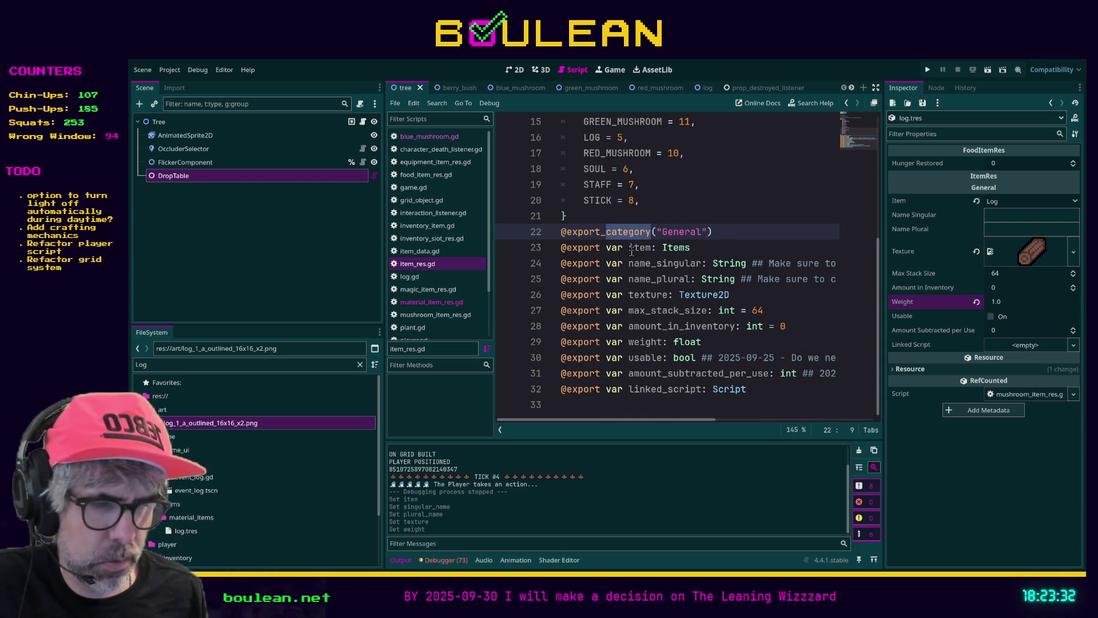
text(group)
key(End)
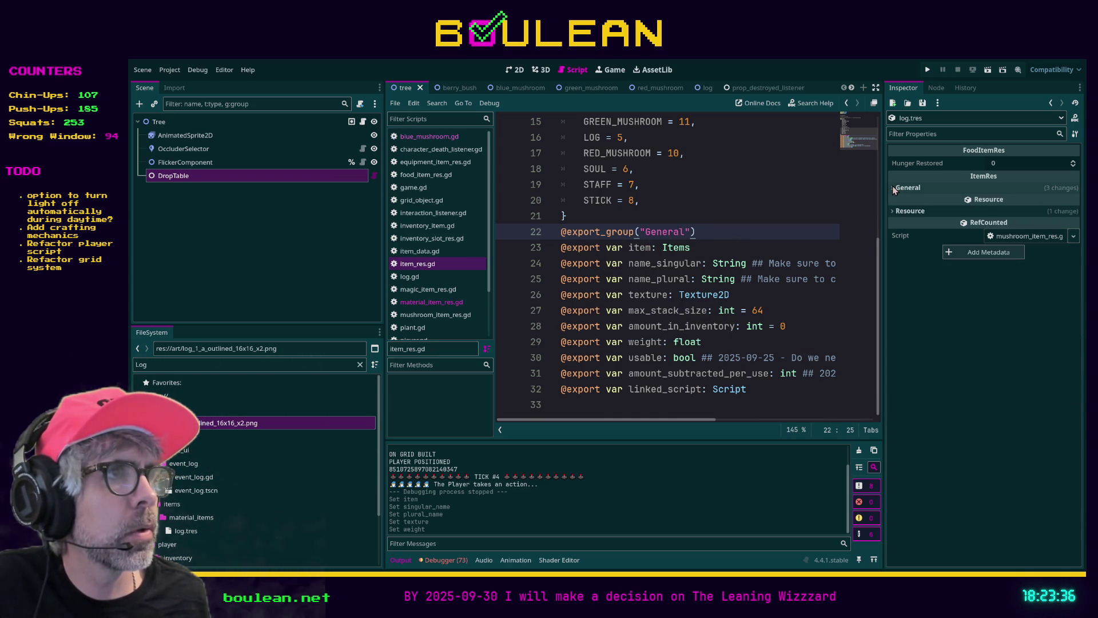
click(894, 188)
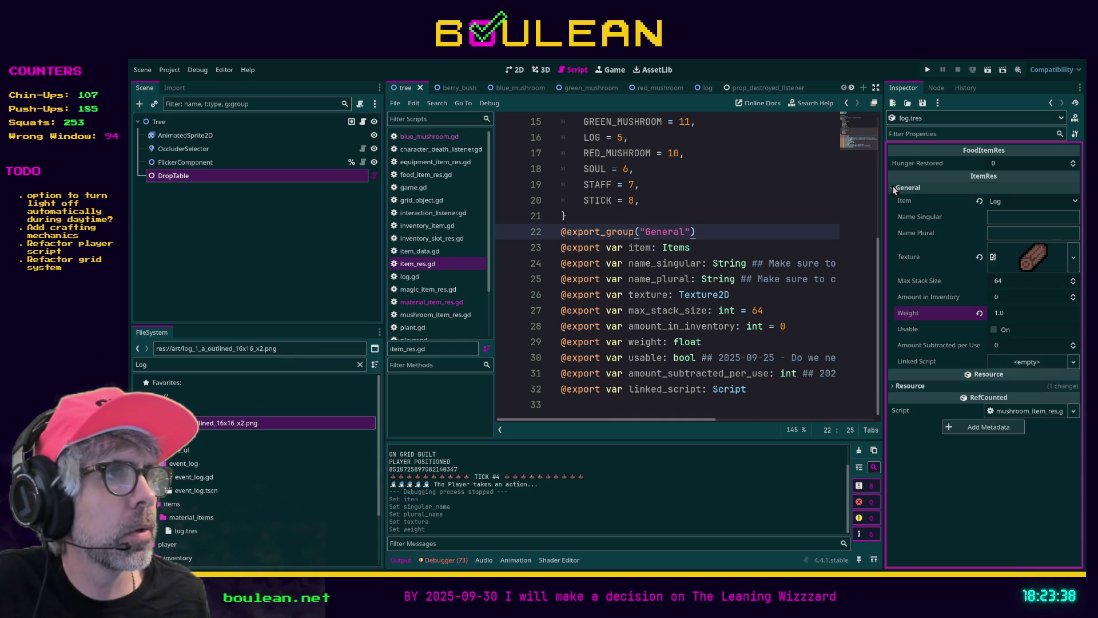
click(894, 188)
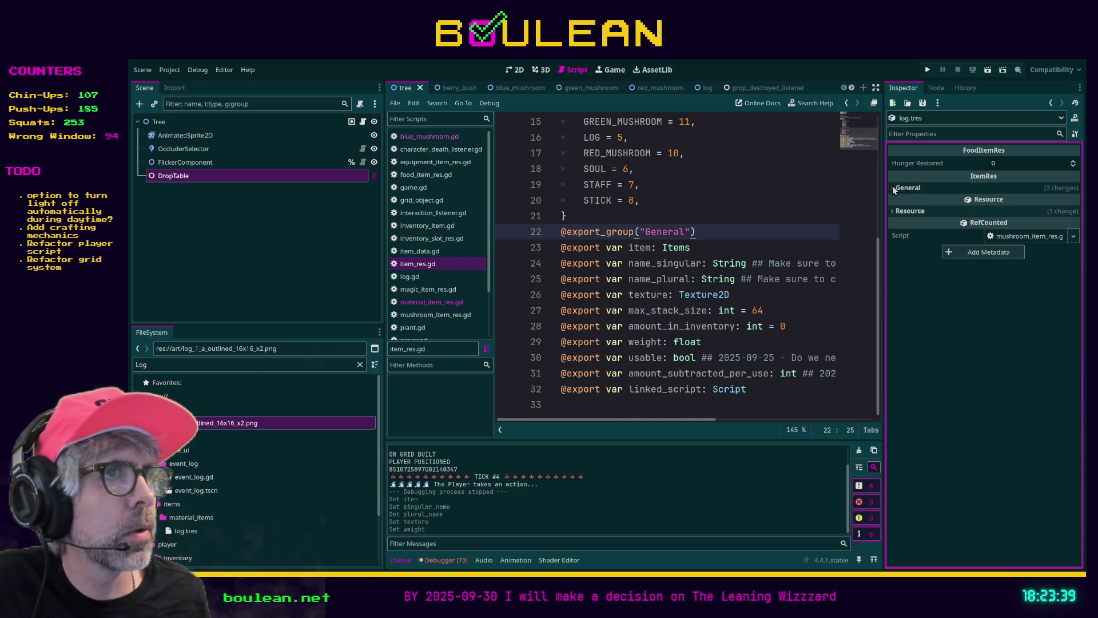
click(636, 236)
shift+click(608, 236)
text(Categ)
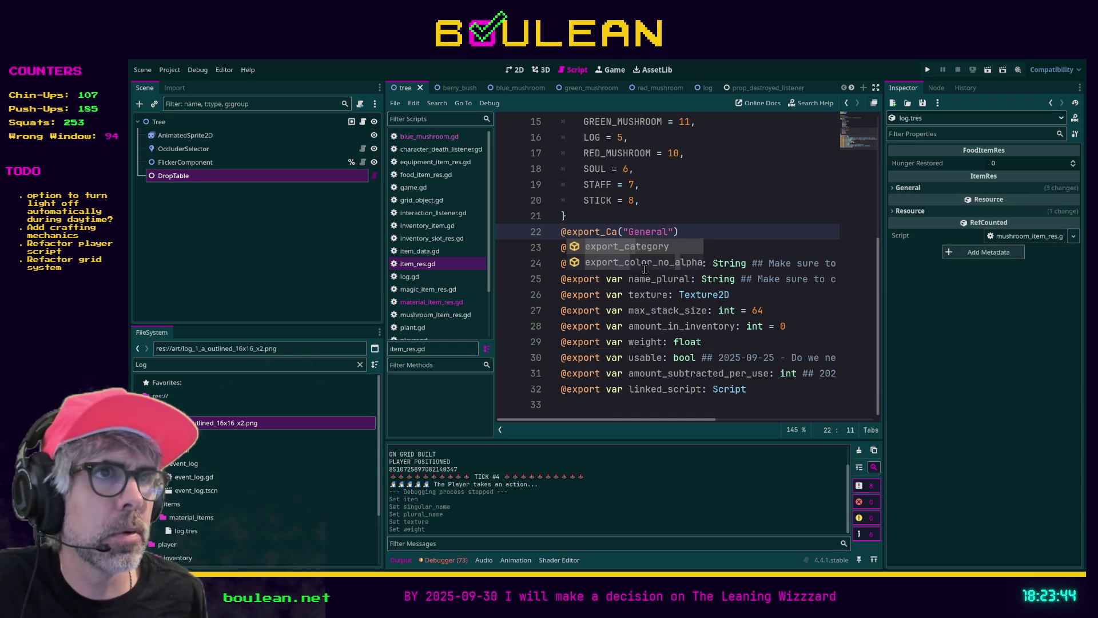
key(Return)
click(786, 239)
key(ctrl+s)
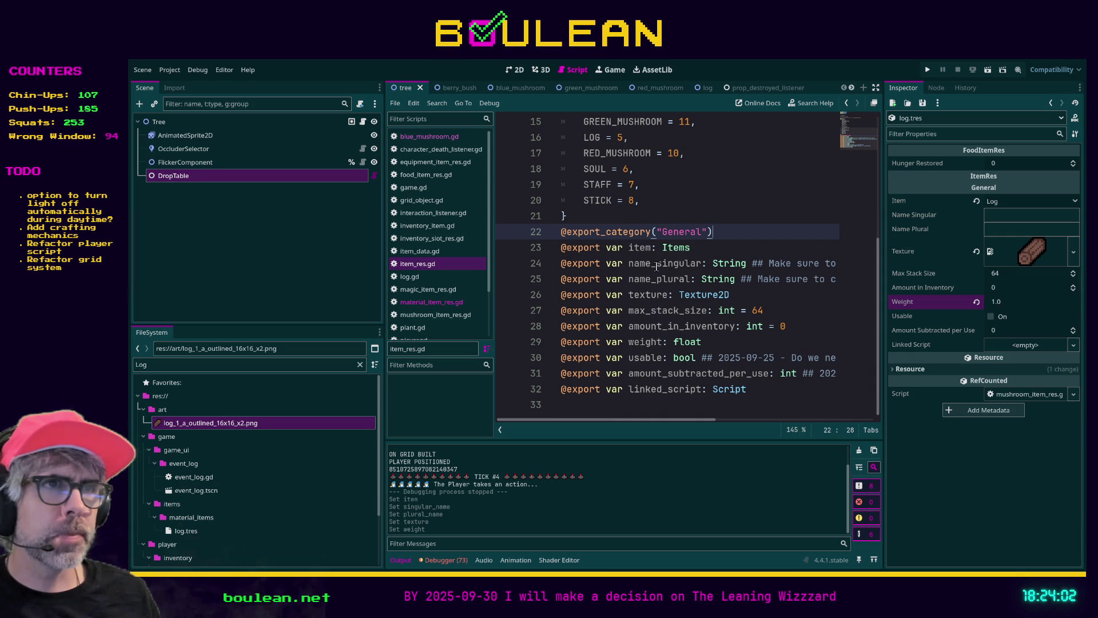
click(698, 229)
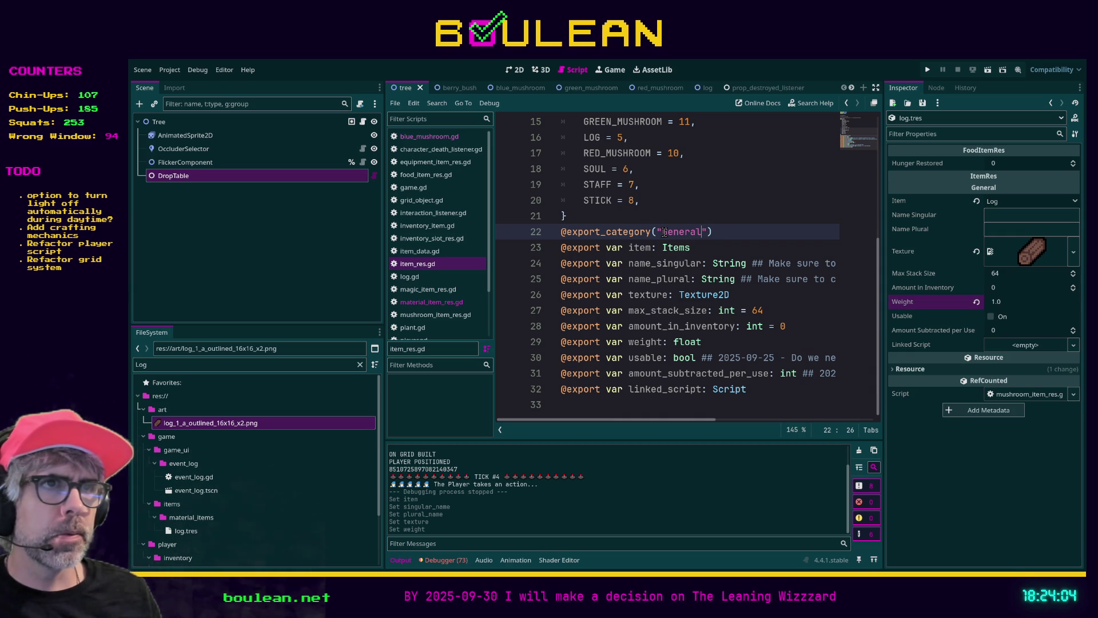
key(Down)
key(Down)
key(Down)
key(Home)
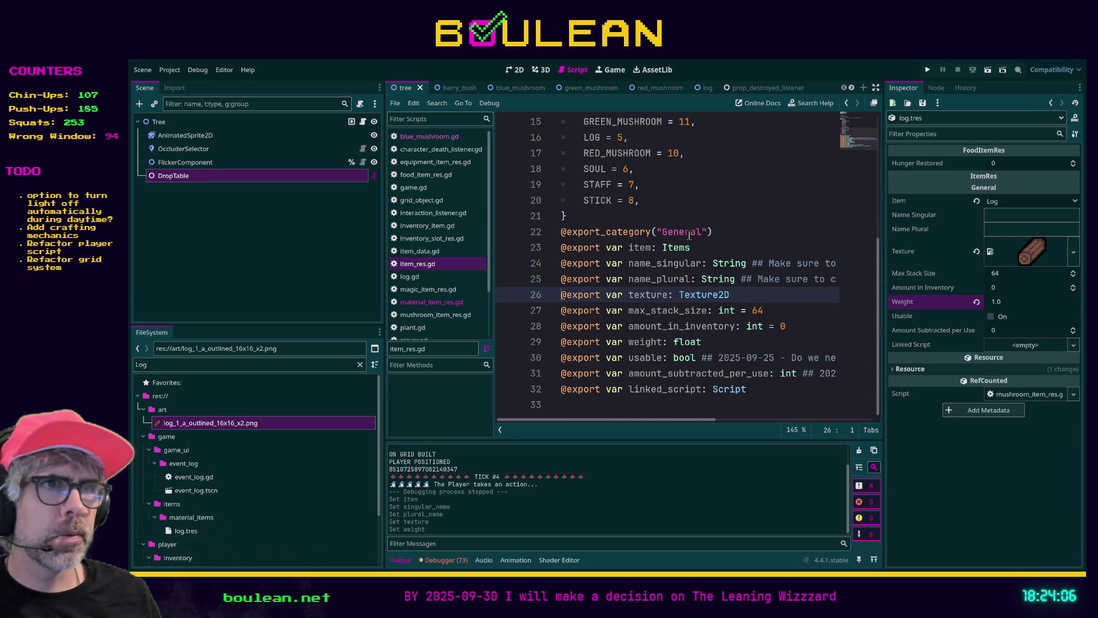
mouse_move(736, 226)
mouse_down()
mouse_move(572, 247)
mouse_move(550, 234)
mouse_up()
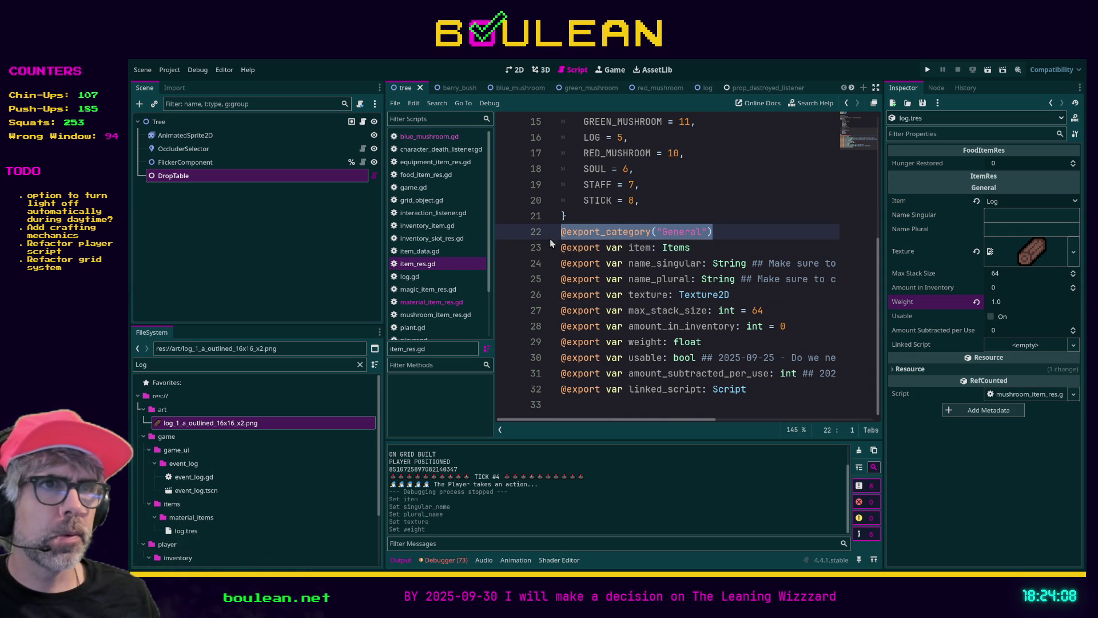
click(560, 295)
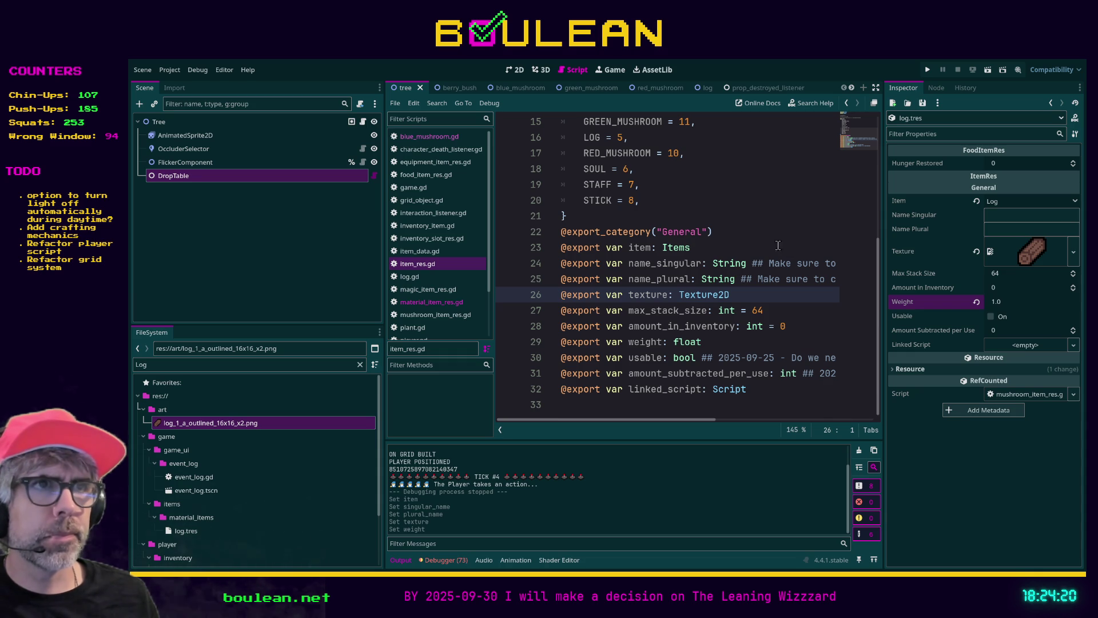
click(704, 232)
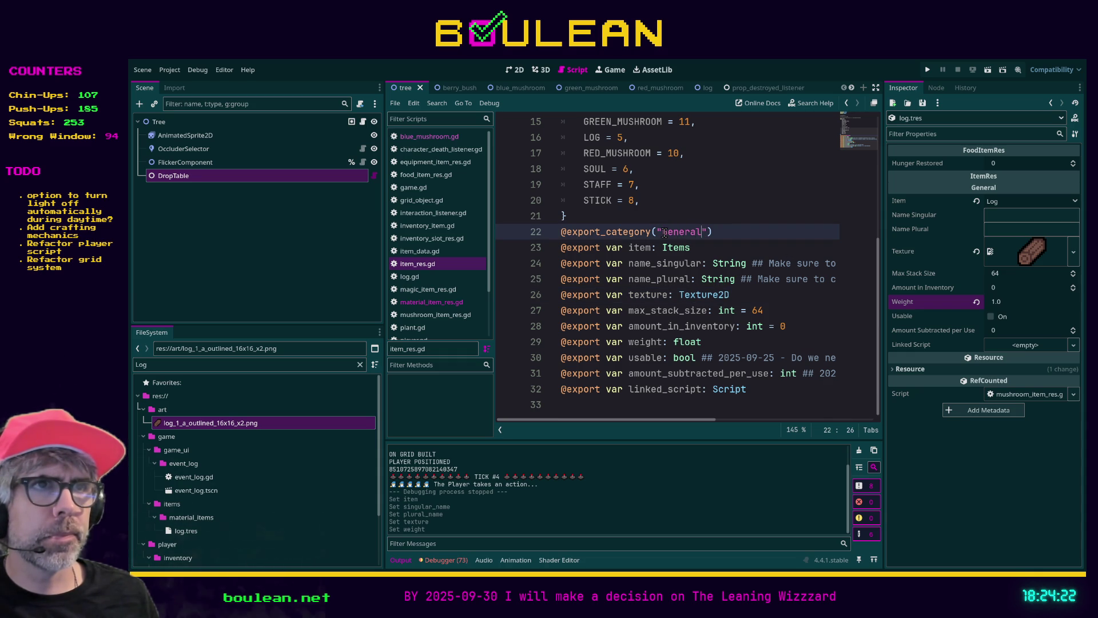
double_click(667, 231)
key(Left)
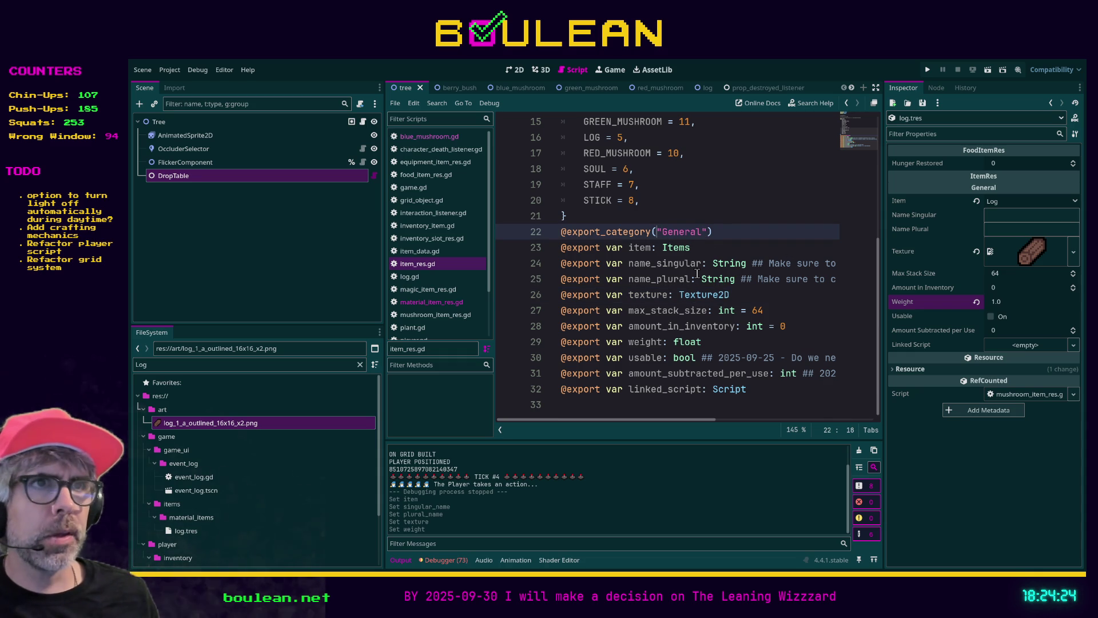
key(BackSpace)
key(BackSpace)
key(BackSpace)
text(group)
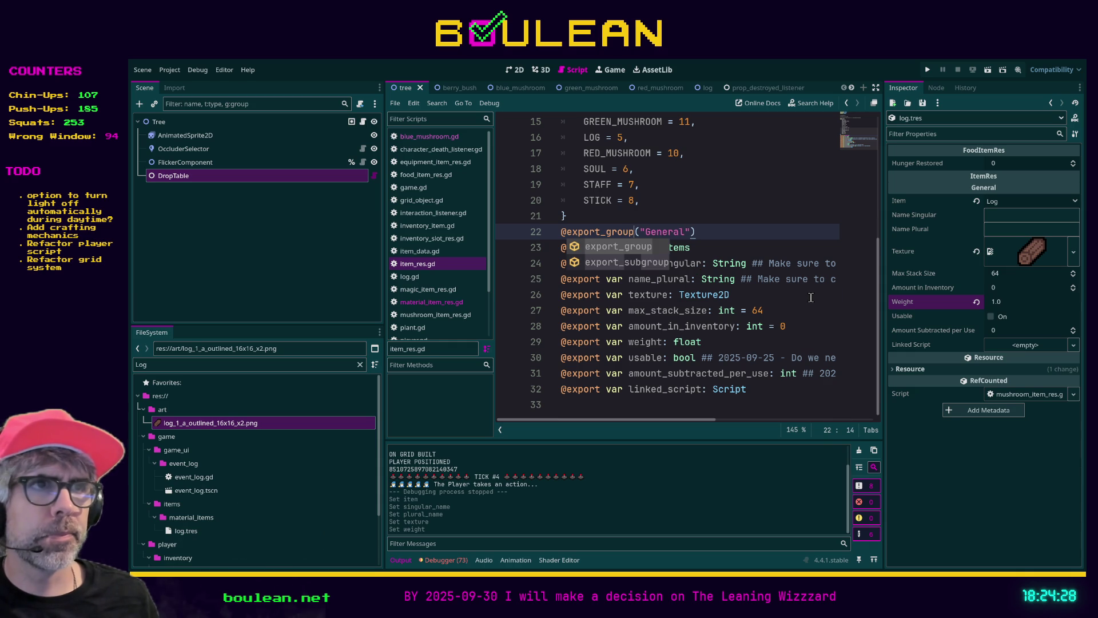
click(788, 294)
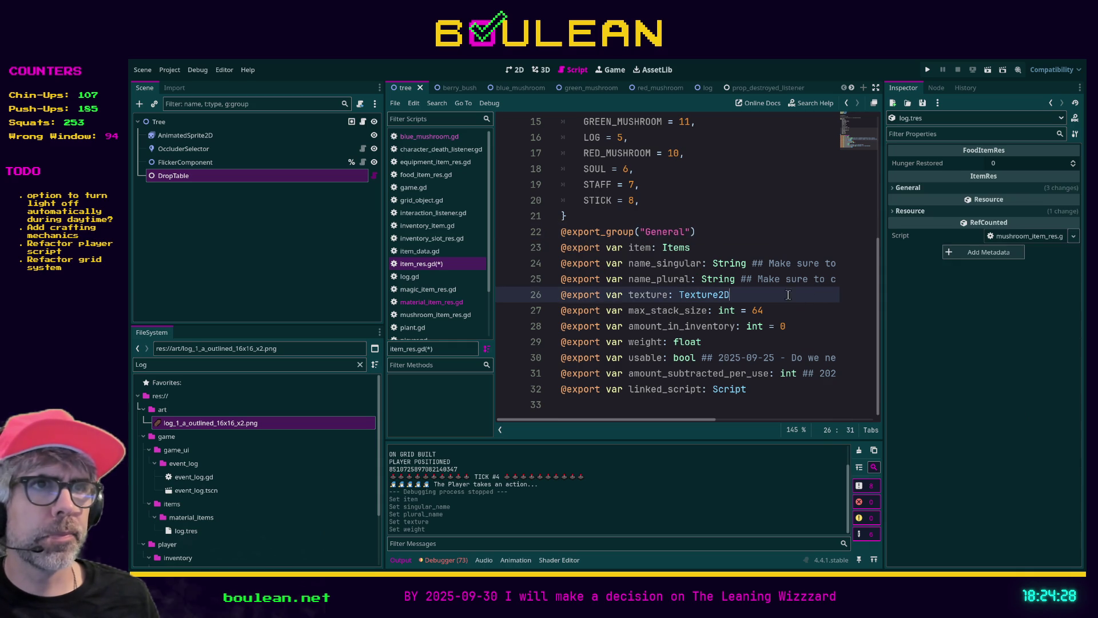
click(894, 187)
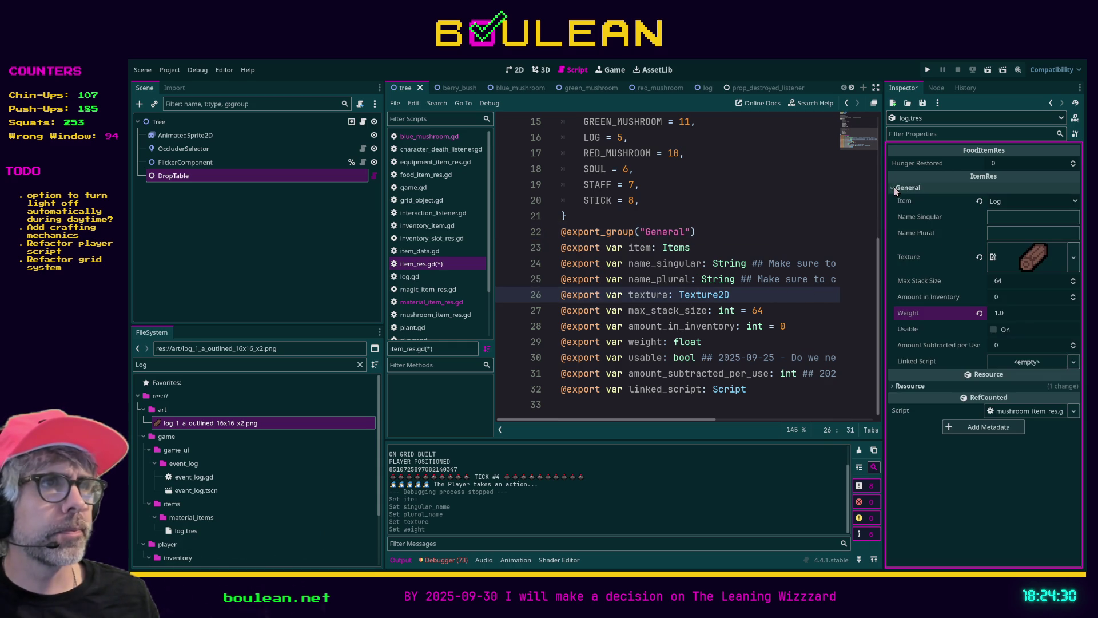
click(740, 295)
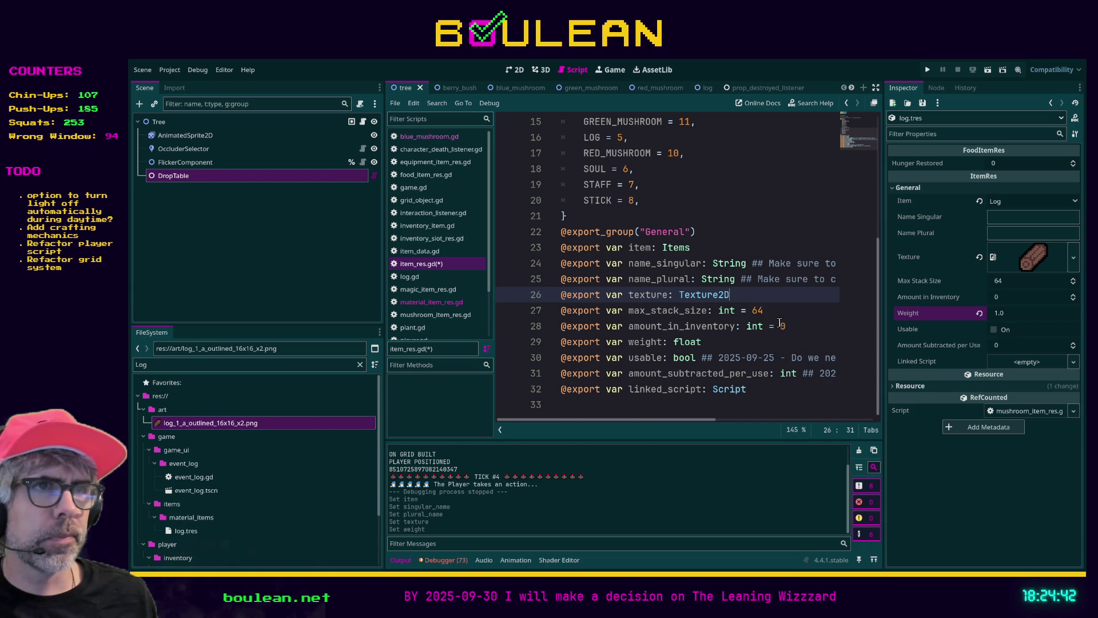
key(Return)
text(@export_g)
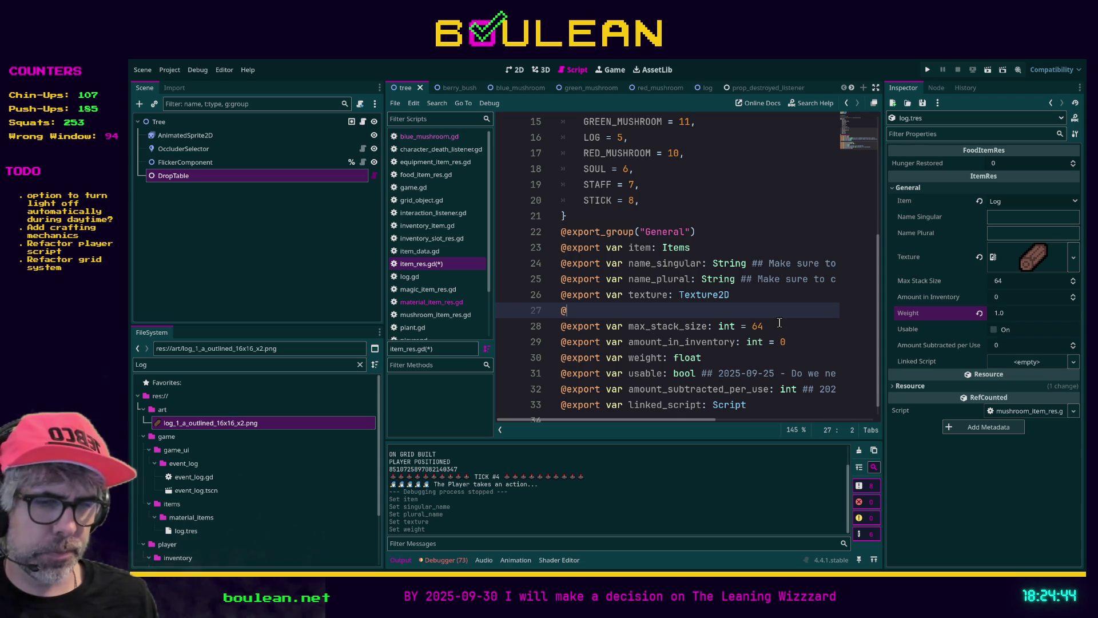
text(roup("O)
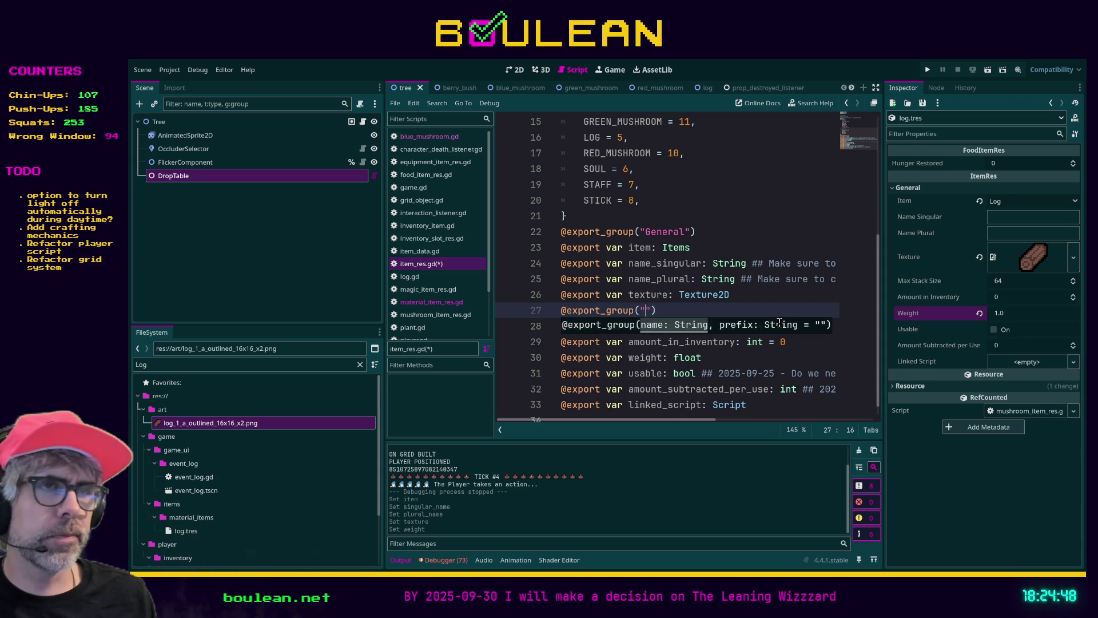
text(ther)
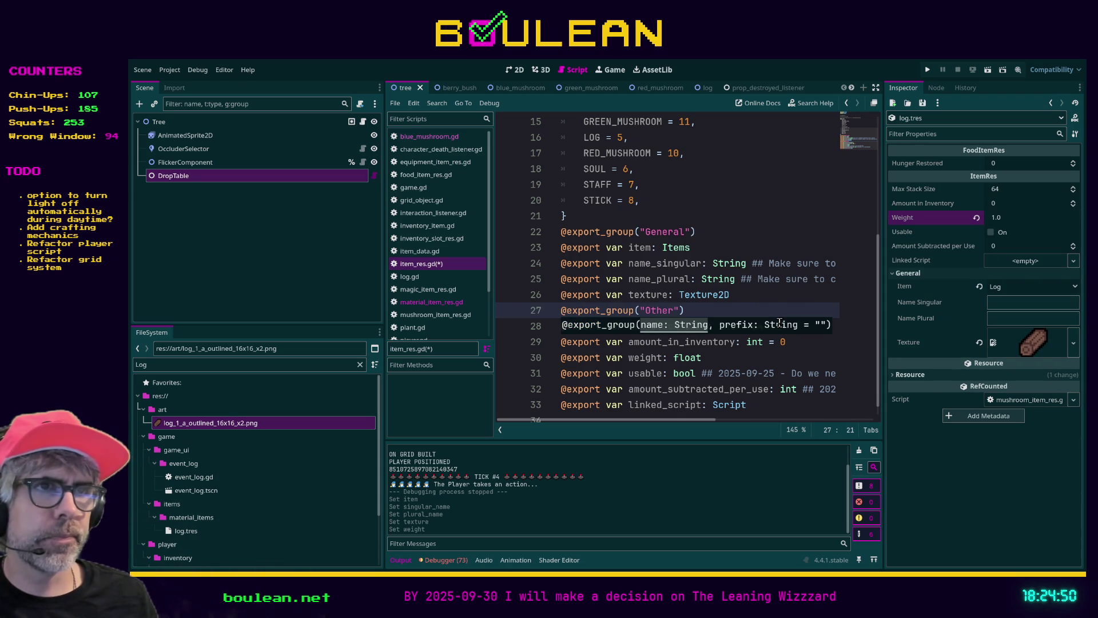
text("))
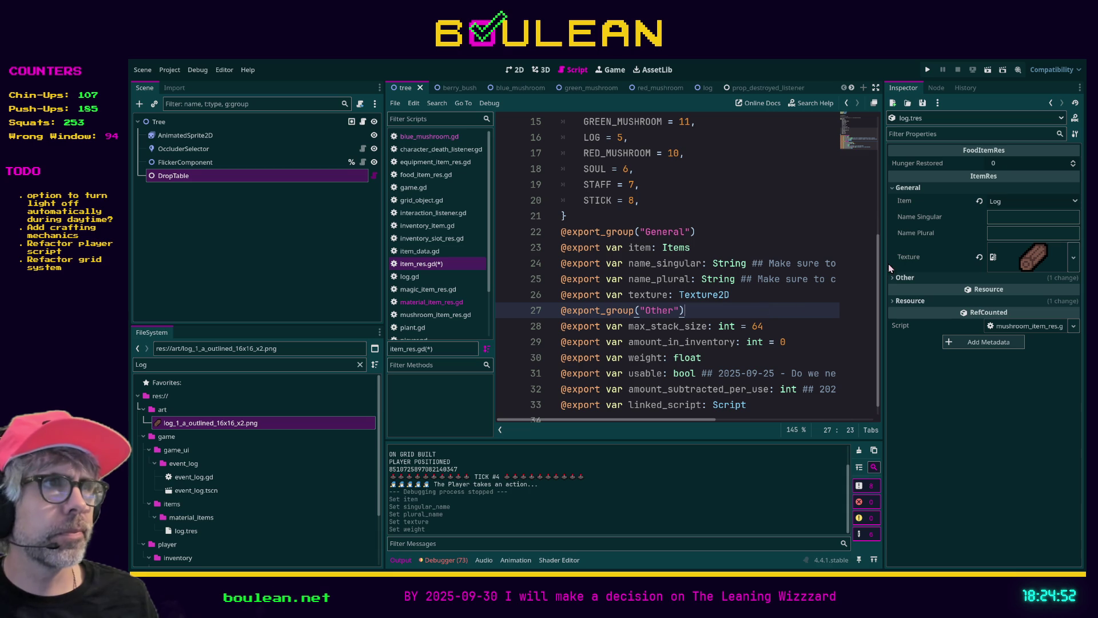
click(893, 278)
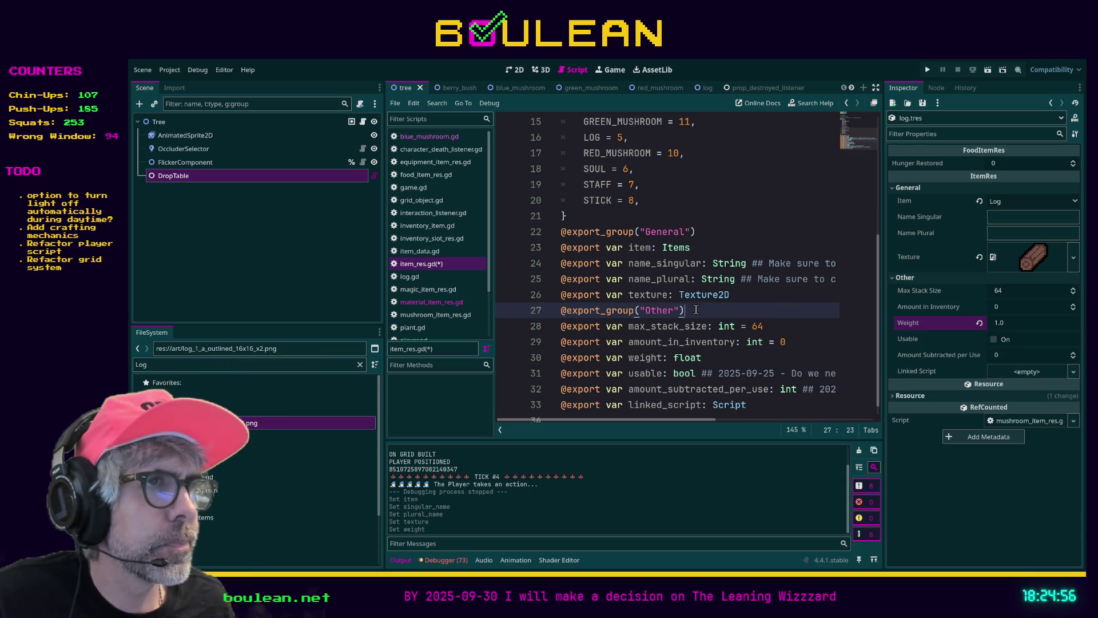
double_click(657, 310)
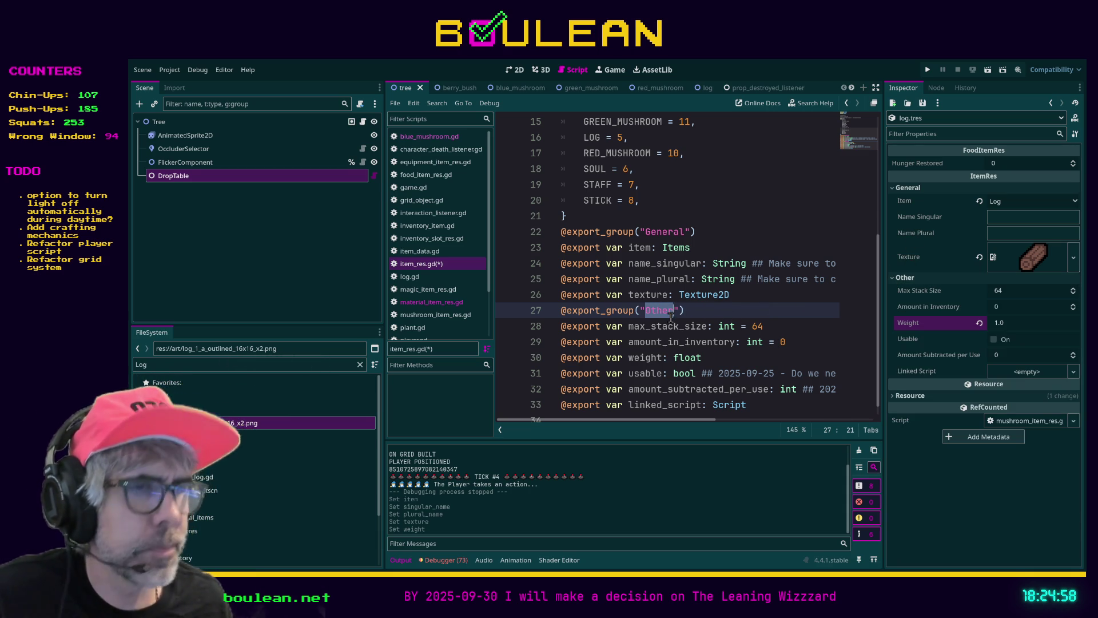
text(Addi)
text(tional Infor)
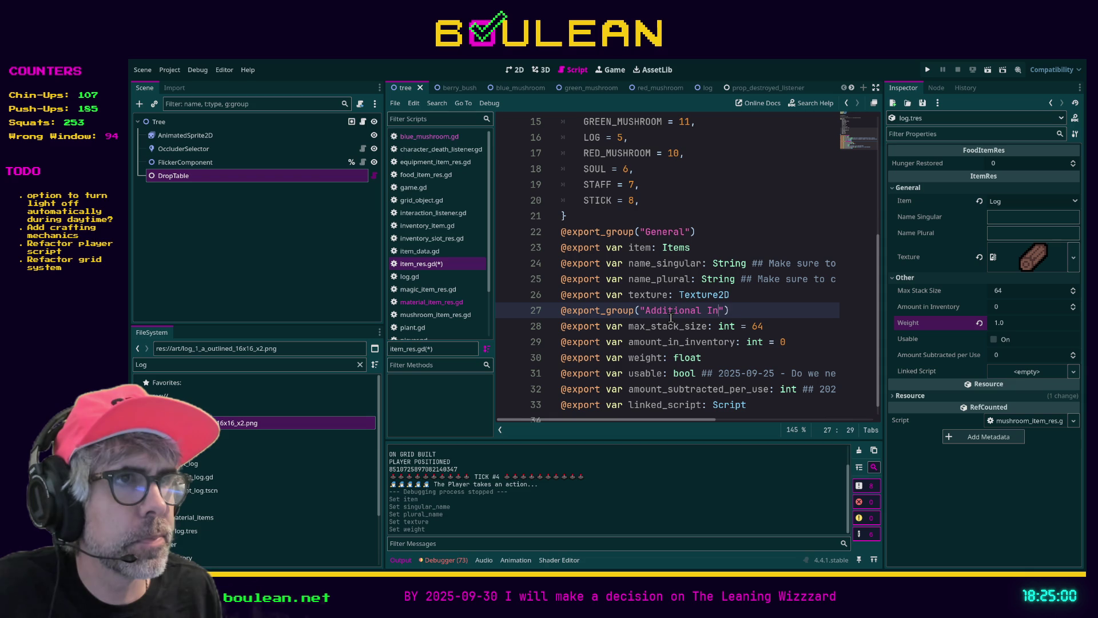
text(mation)
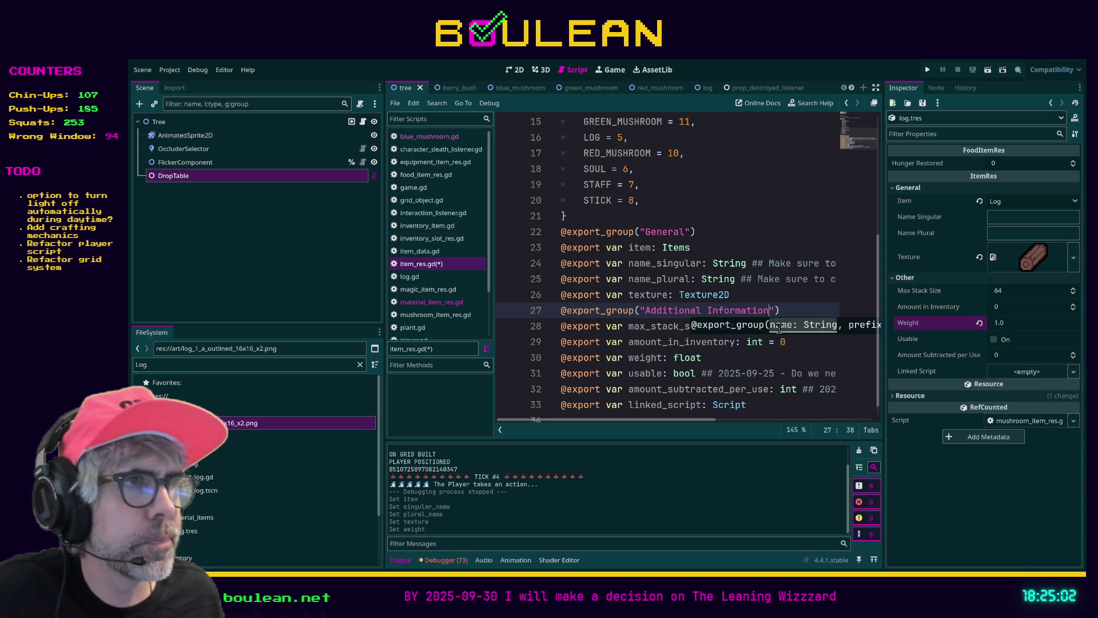
click(798, 317)
key(ctrl+s)
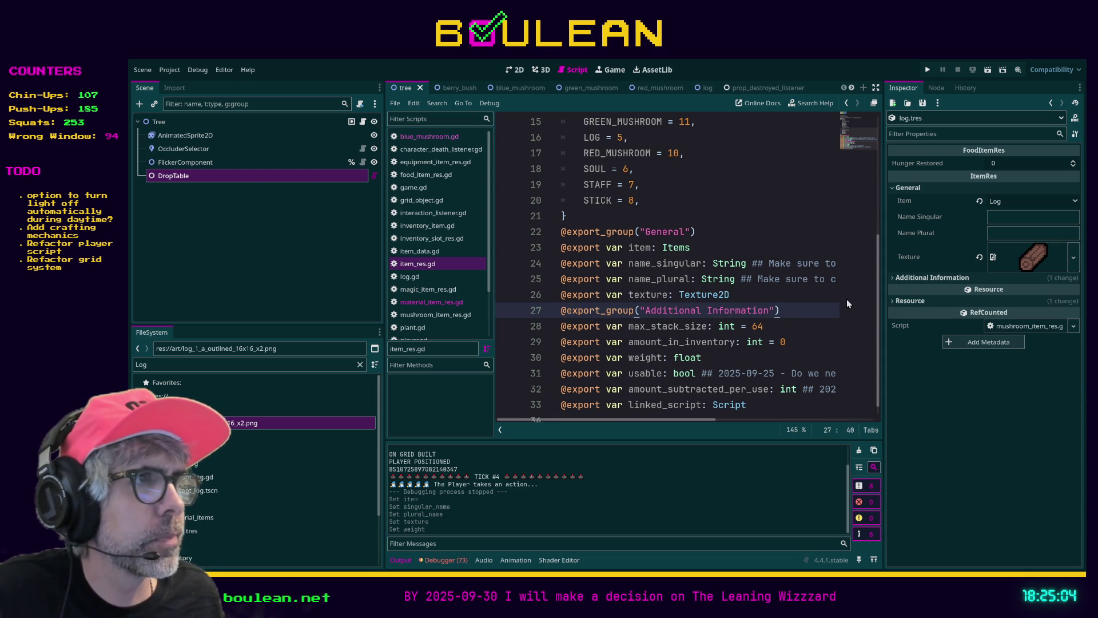
click(894, 277)
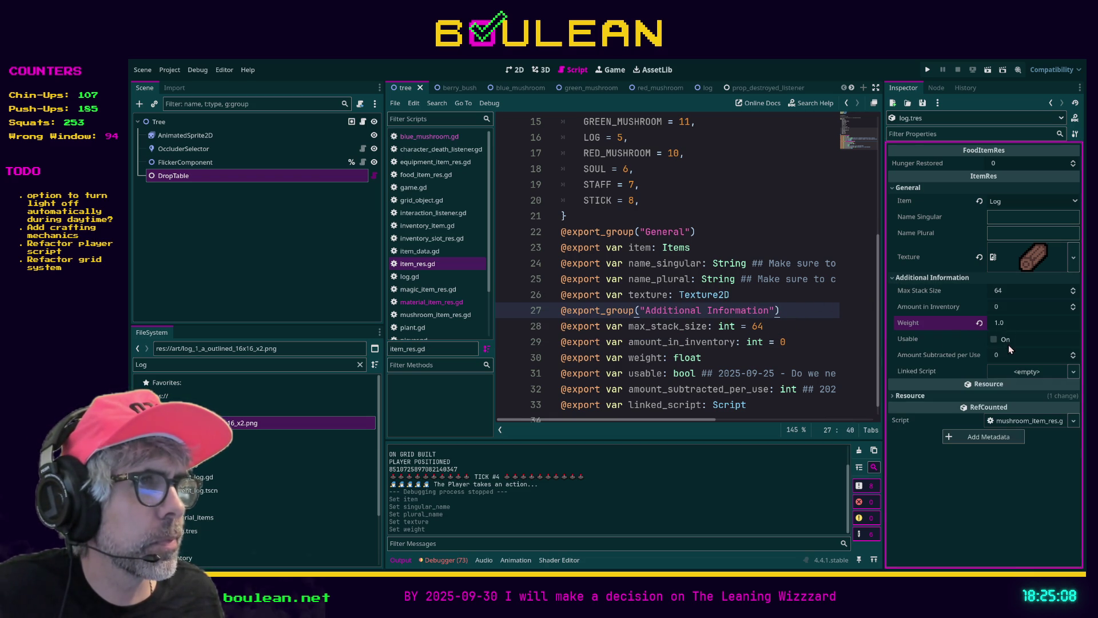
click(776, 342)
click(767, 359)
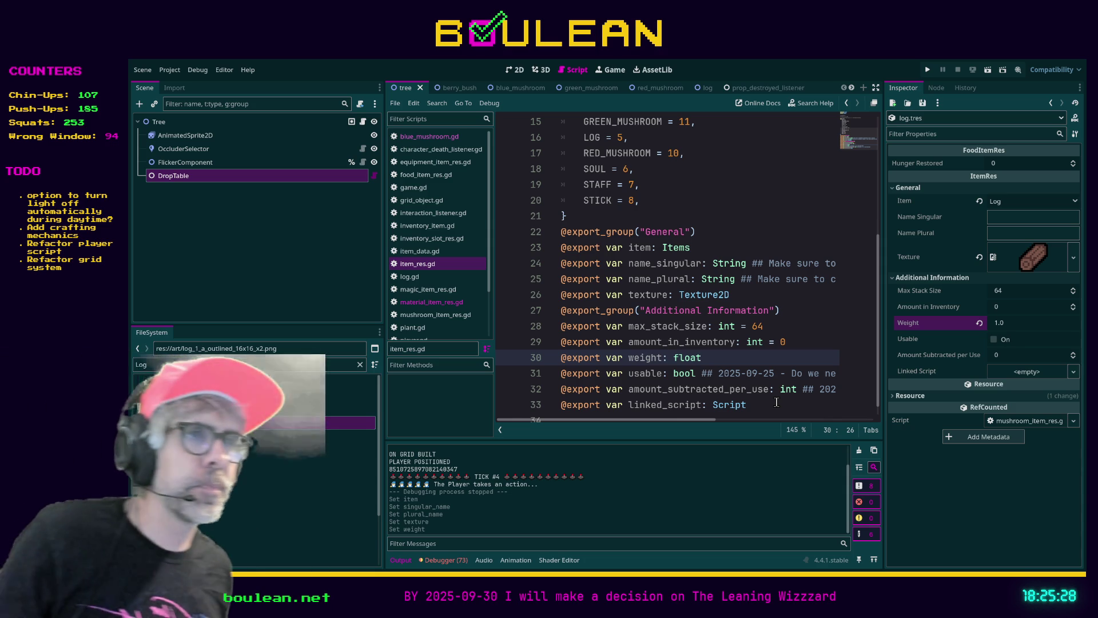
Rename max_stack_size to max_inventory_stack_size
key(Up)
key(Up)
key(Left)
key(Left)
key(Left)
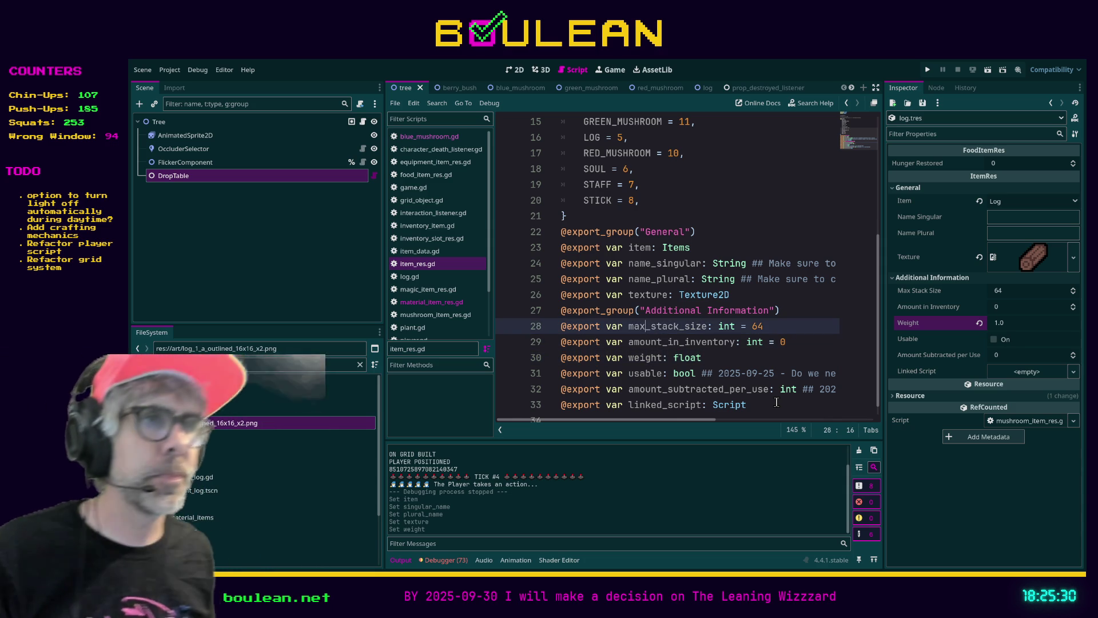
text(_inventory_)
key(Down)
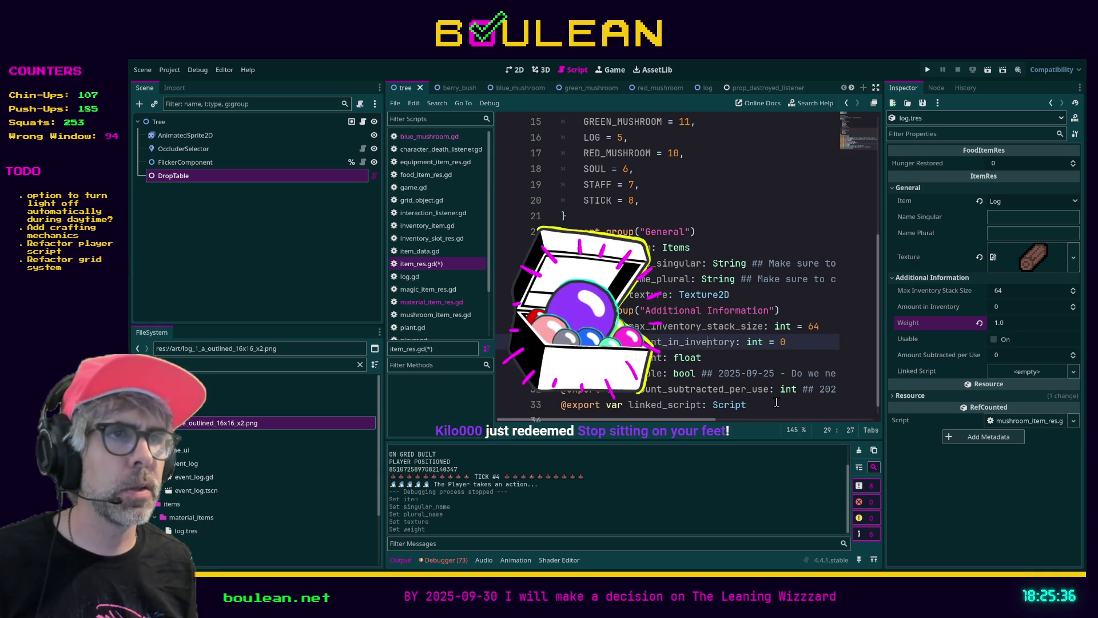
key(Down)
key(Home)
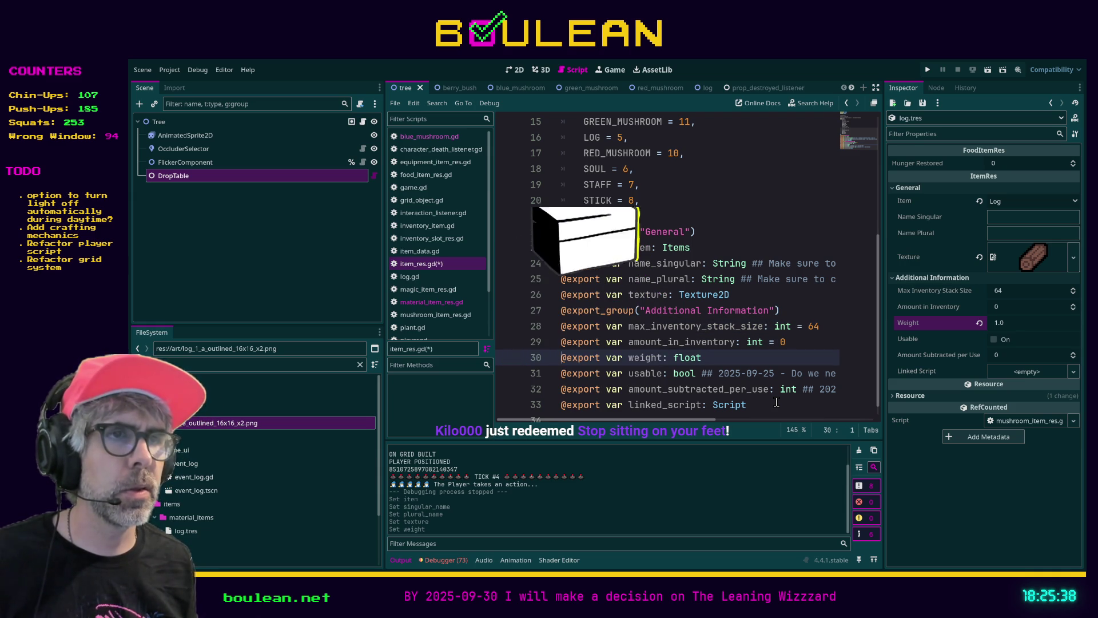
key(Down)
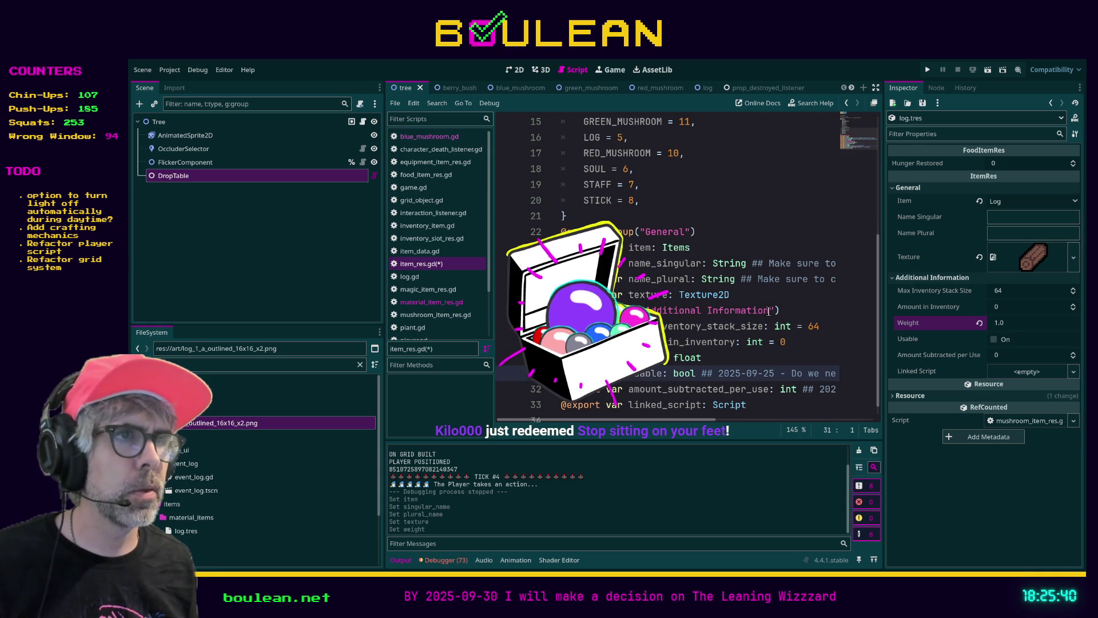
Rename the 'Additional Information' export group to 'Inventory'
click(768, 312)
drag(769, 312, 647, 310)
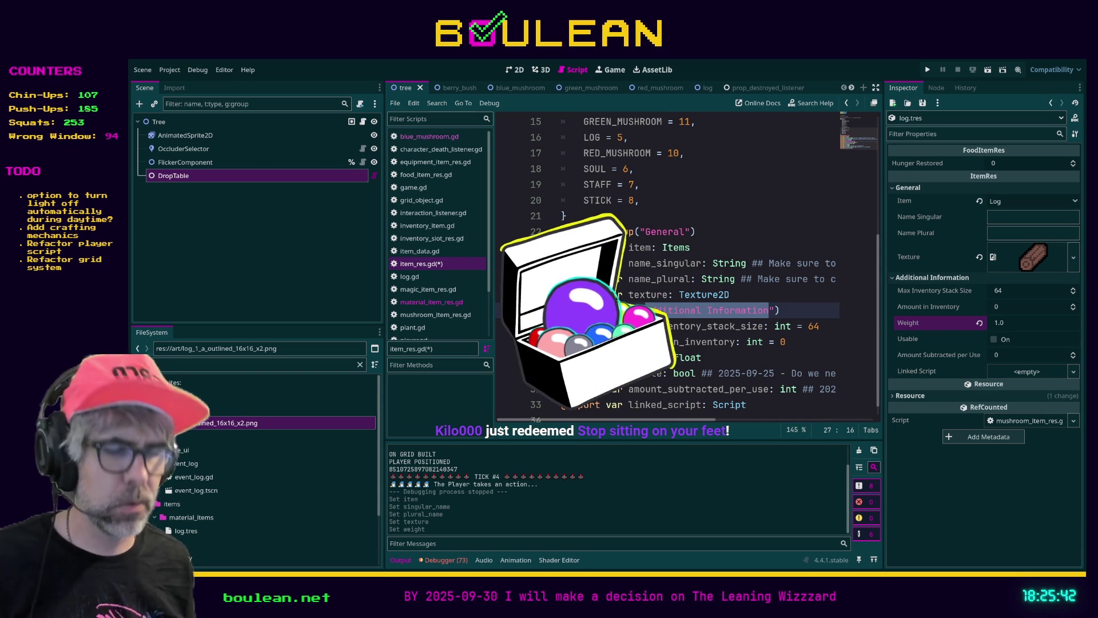
text(Inventory)
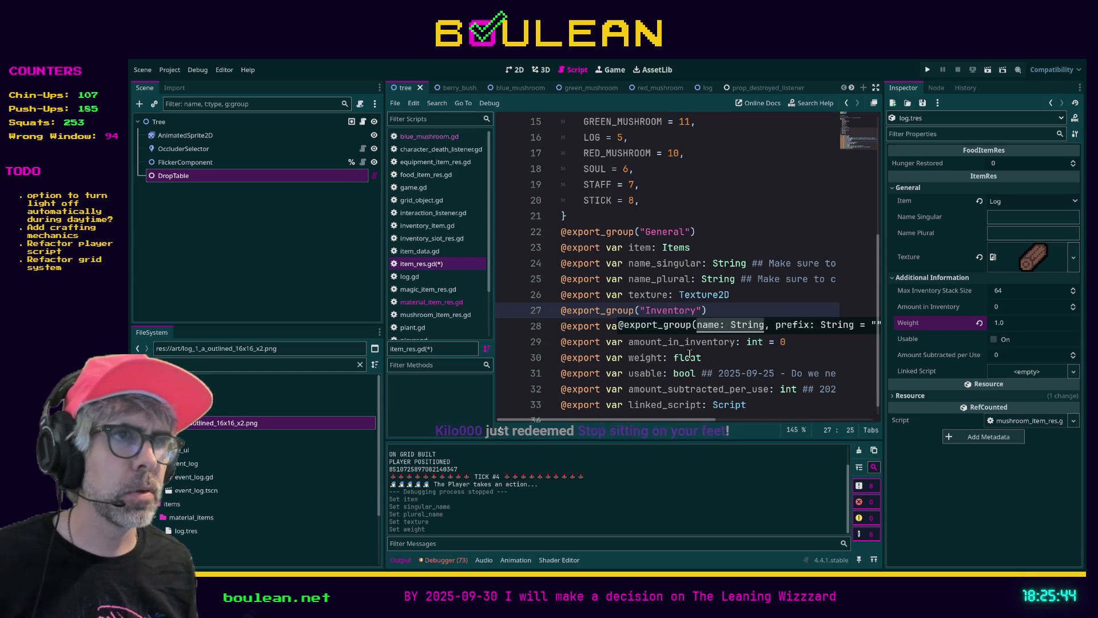
click(716, 357)
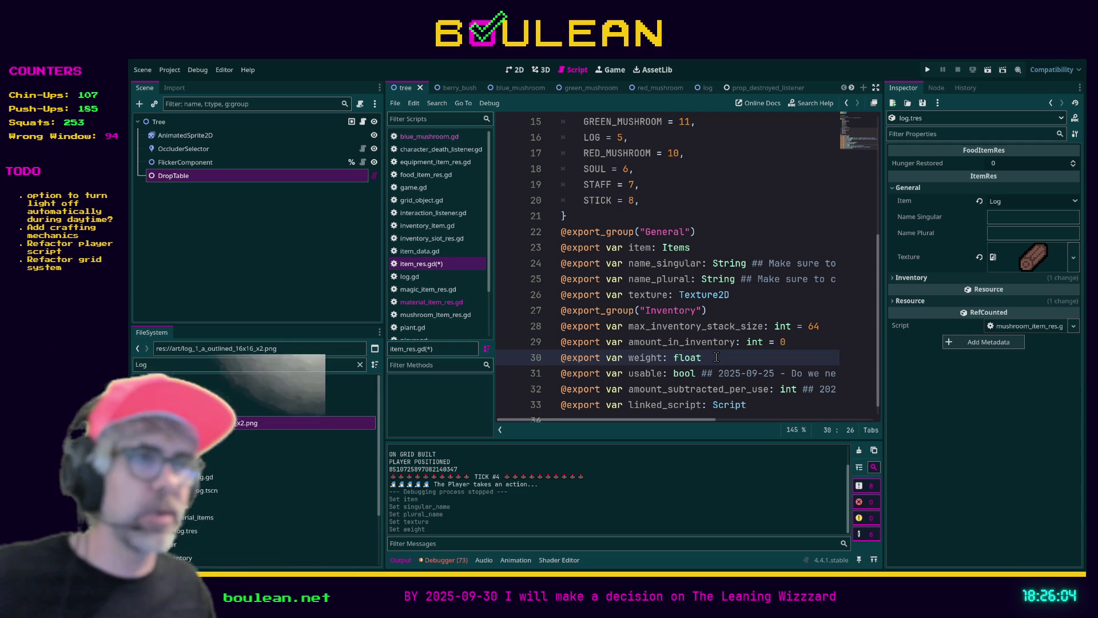
scroll(717, 357, down, 1)
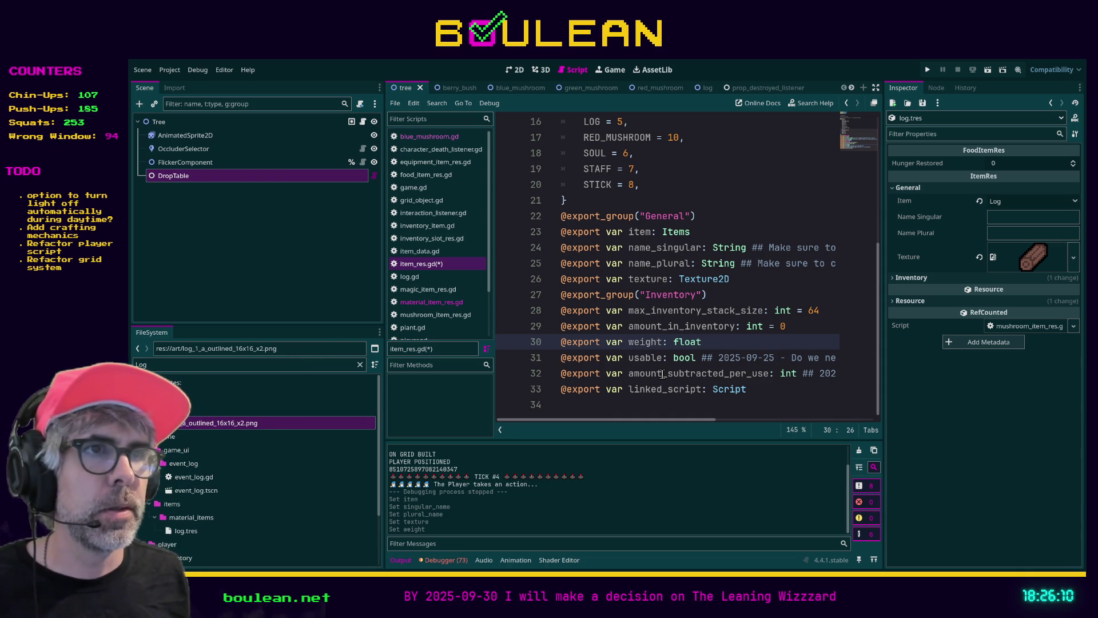
key(ctrl+shift+Return)
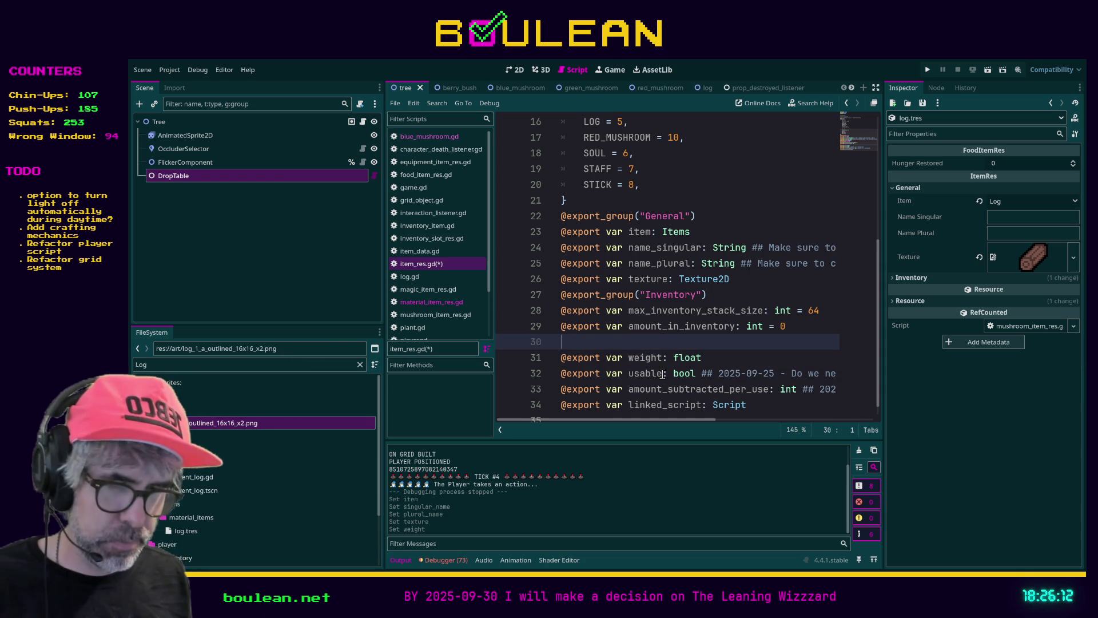
text(@expor)
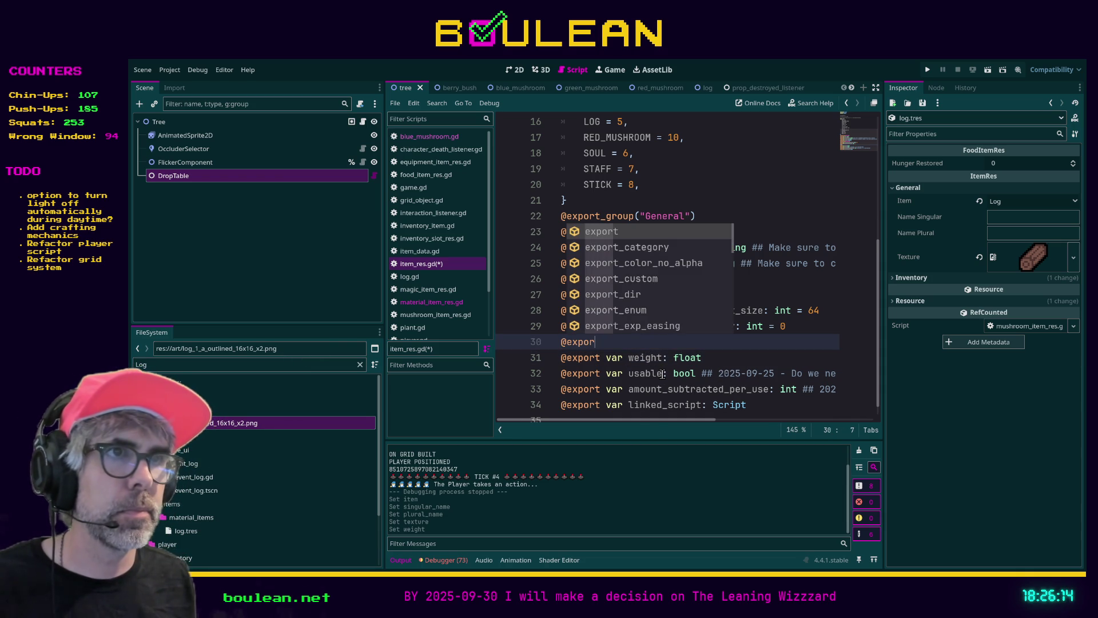
text(t_group)
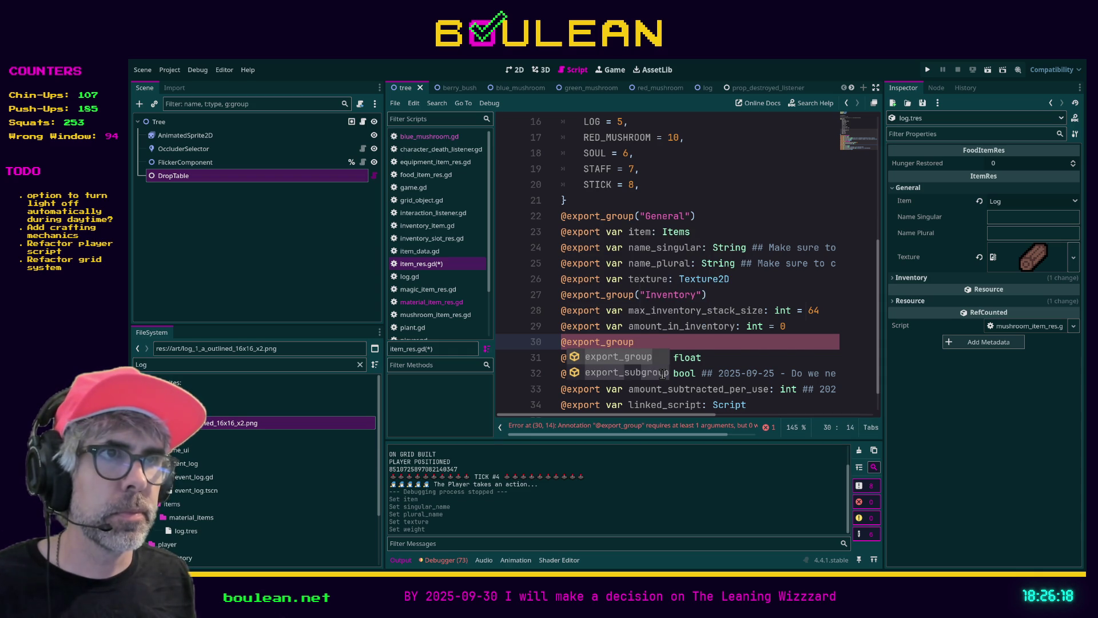
key(Return)
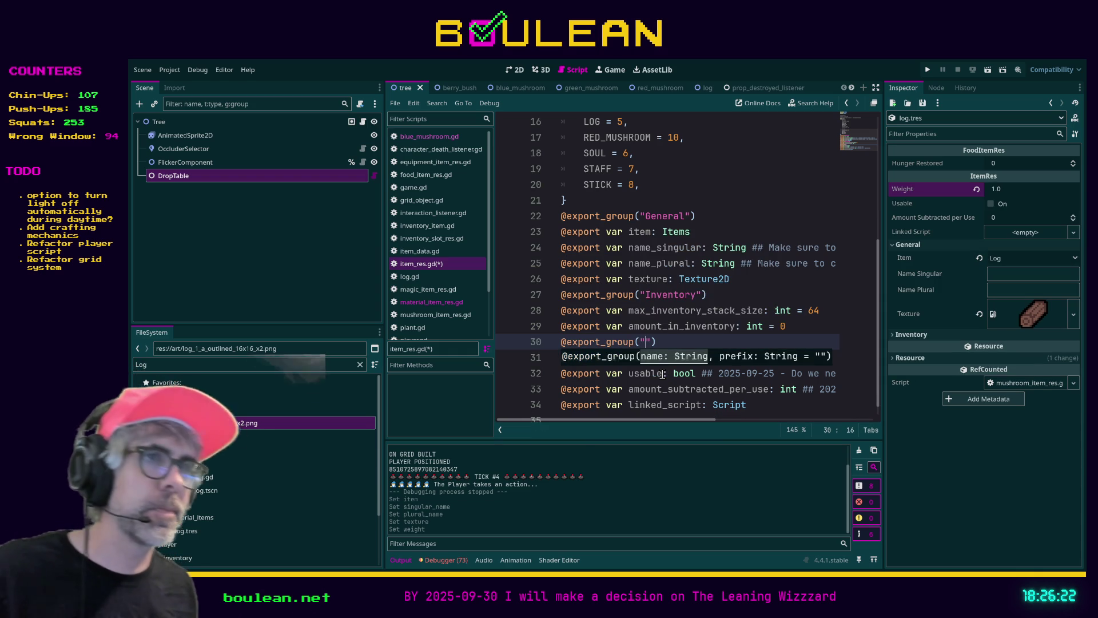
text(Additional Inf)
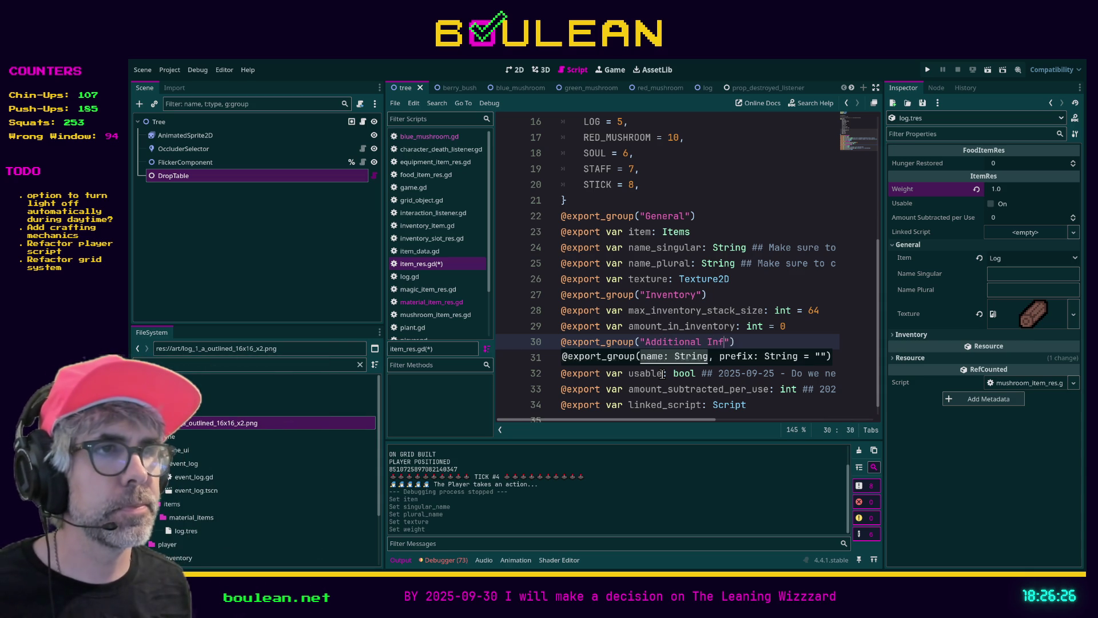
text(or)
key(ctrl+s)
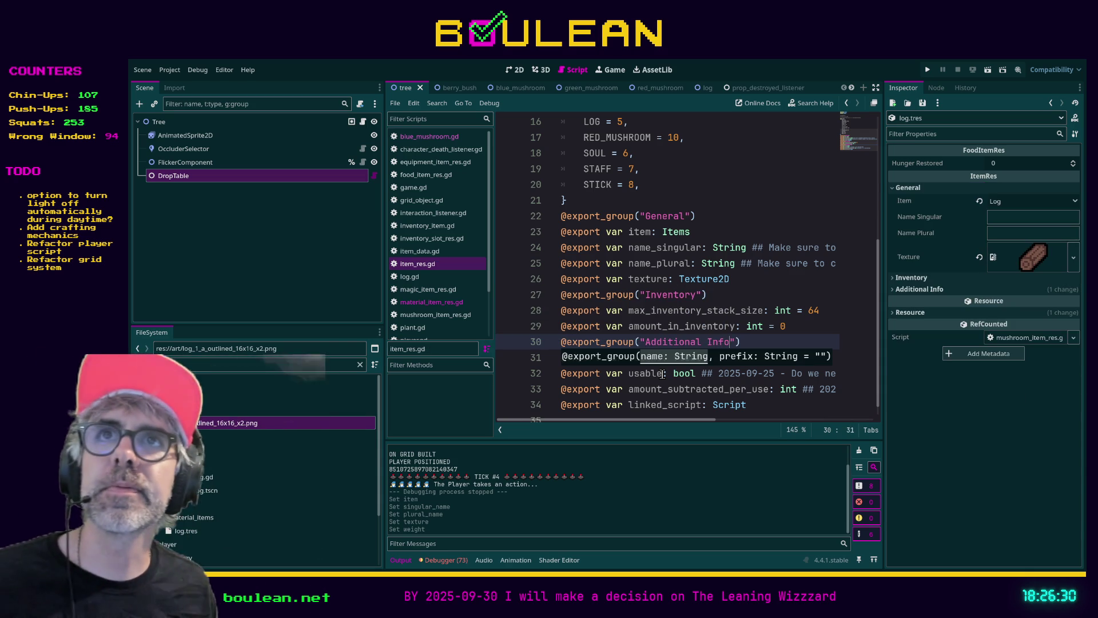
click(772, 342)
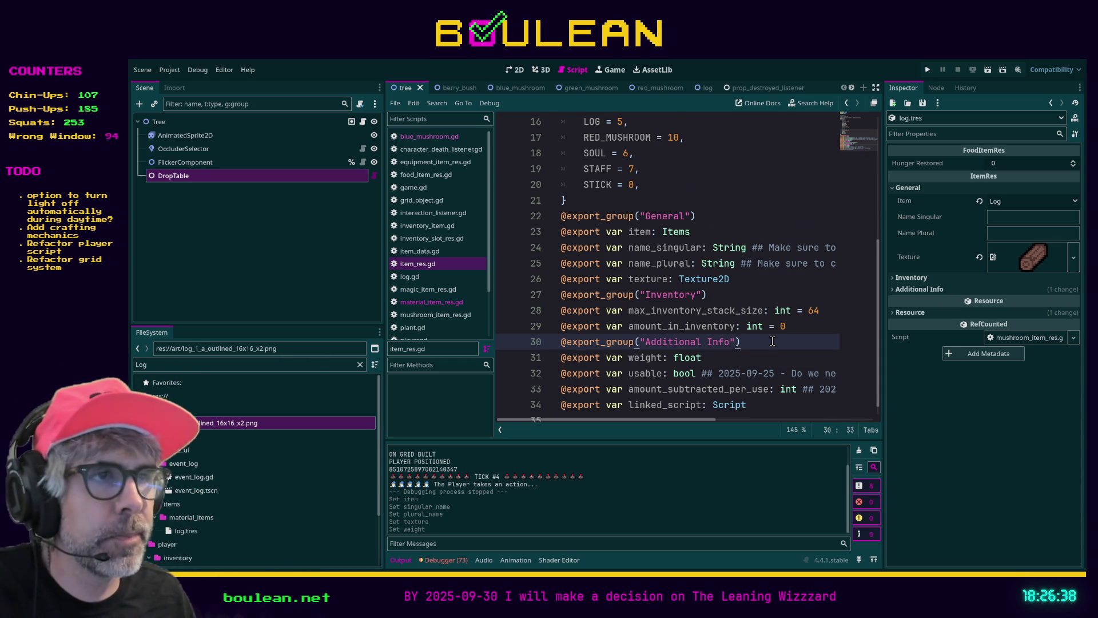
scroll(773, 341, up, 2)
scroll(772, 341, down, 2)
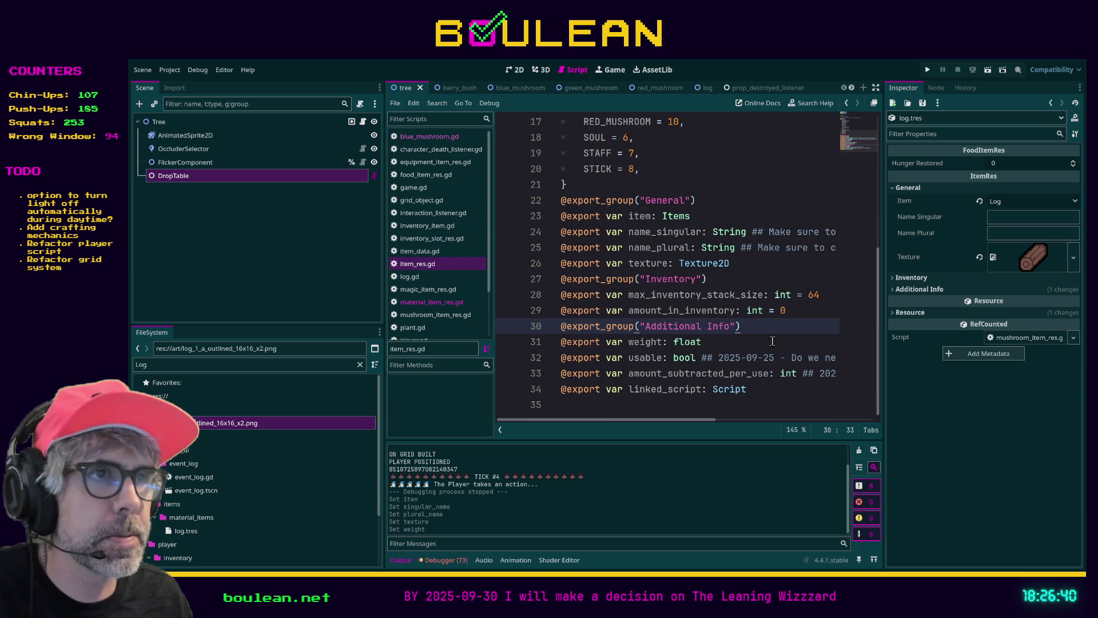
click(636, 344)
key(alt+Up)
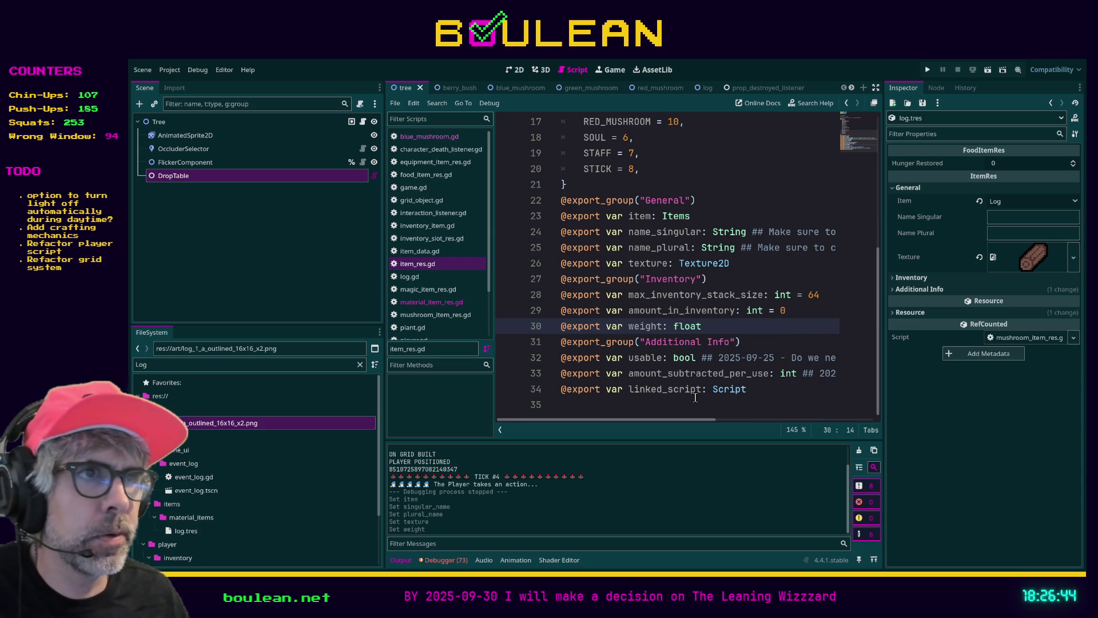